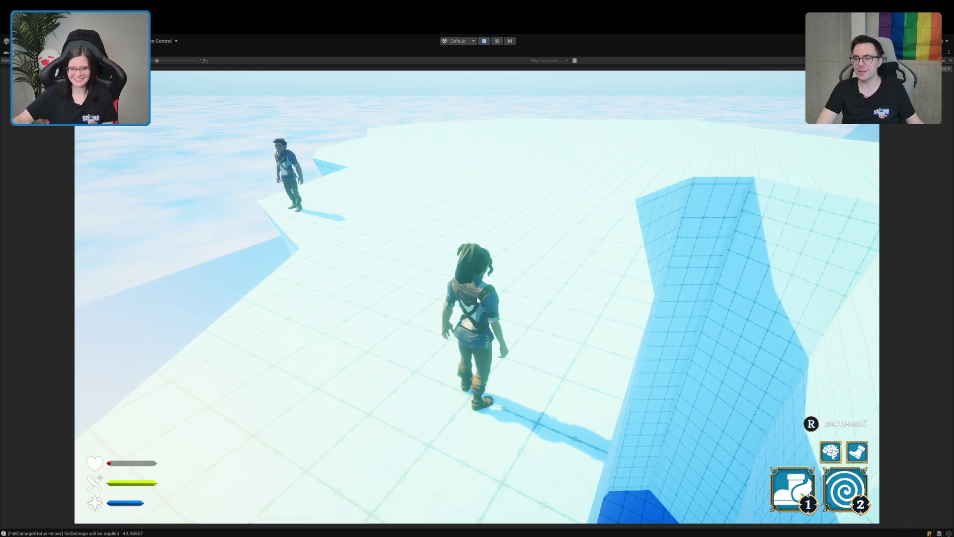
Walk the character up the ice to the other character and past it
key("w")
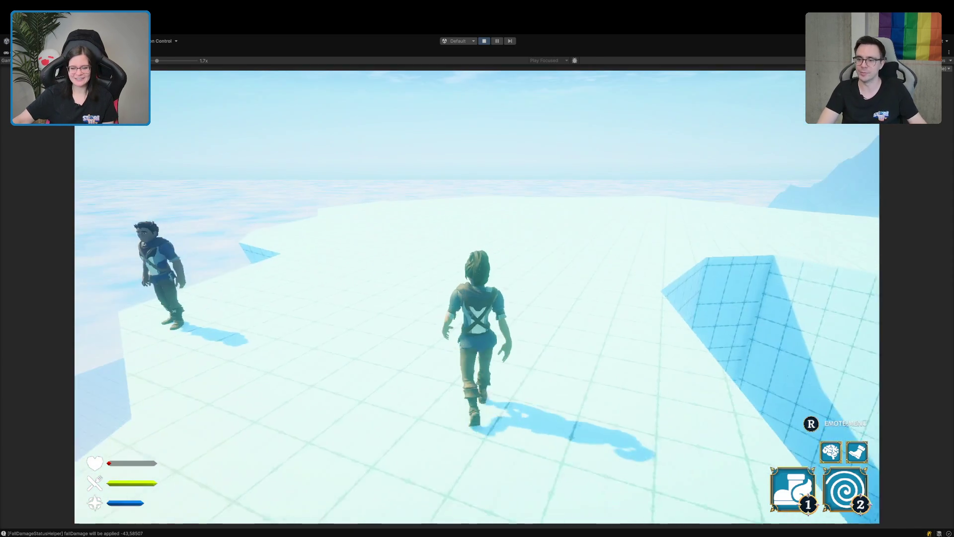
key("w")
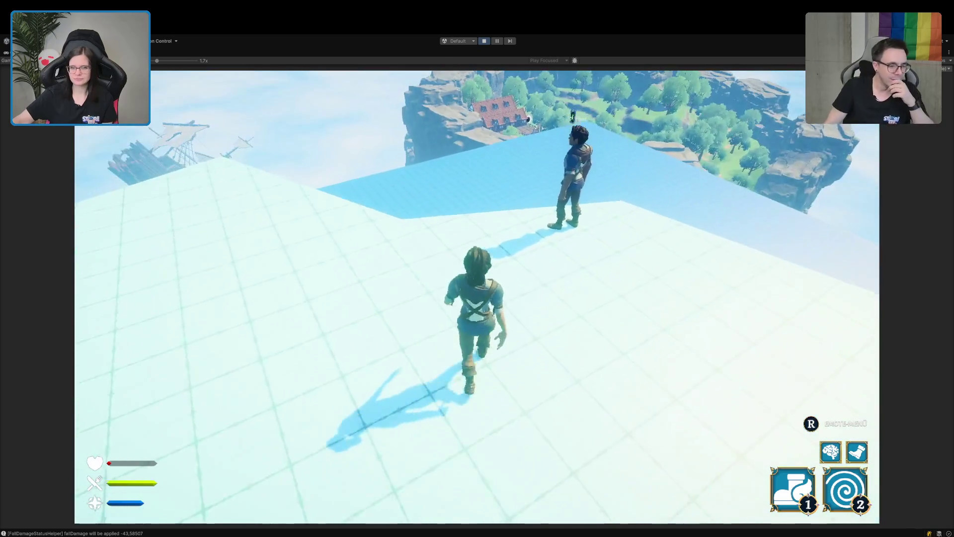
key("w")
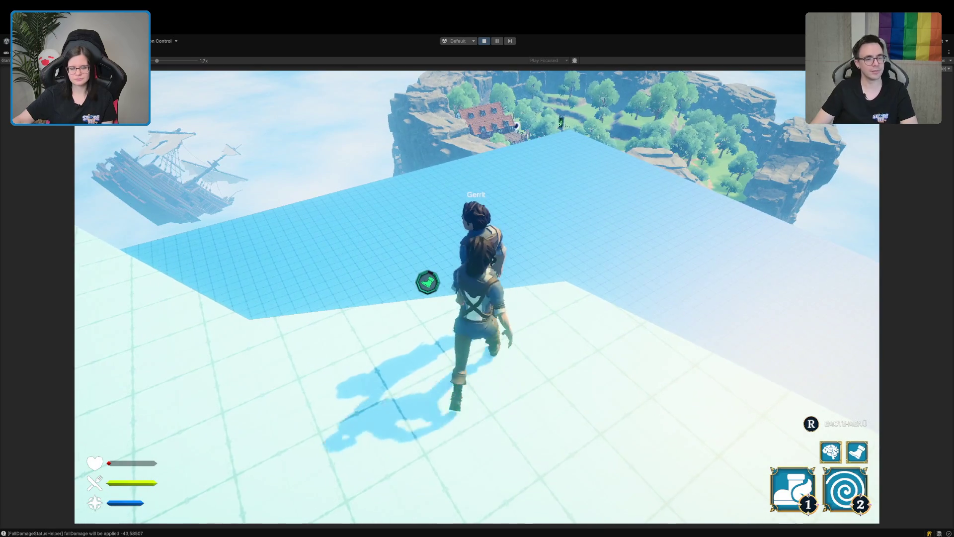
key("w")
key("w")
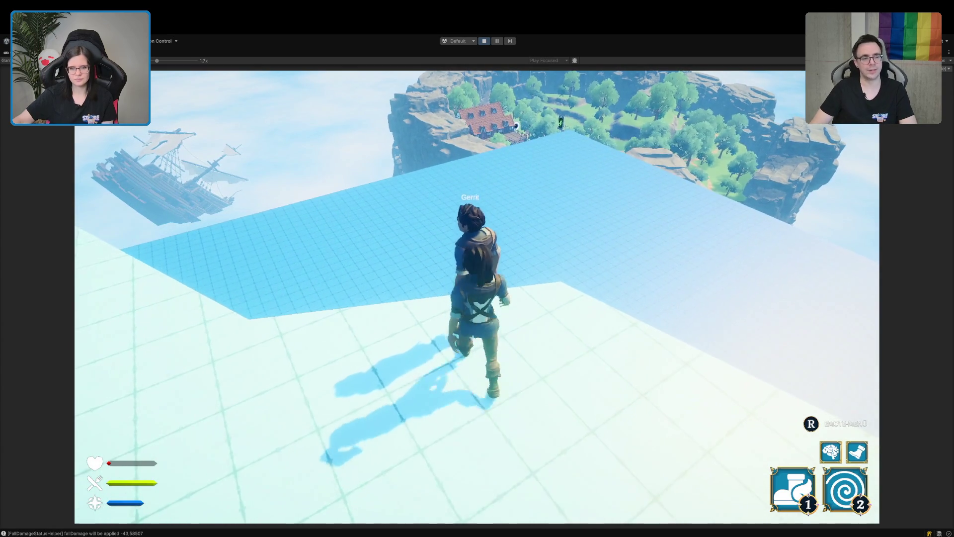
key("w")
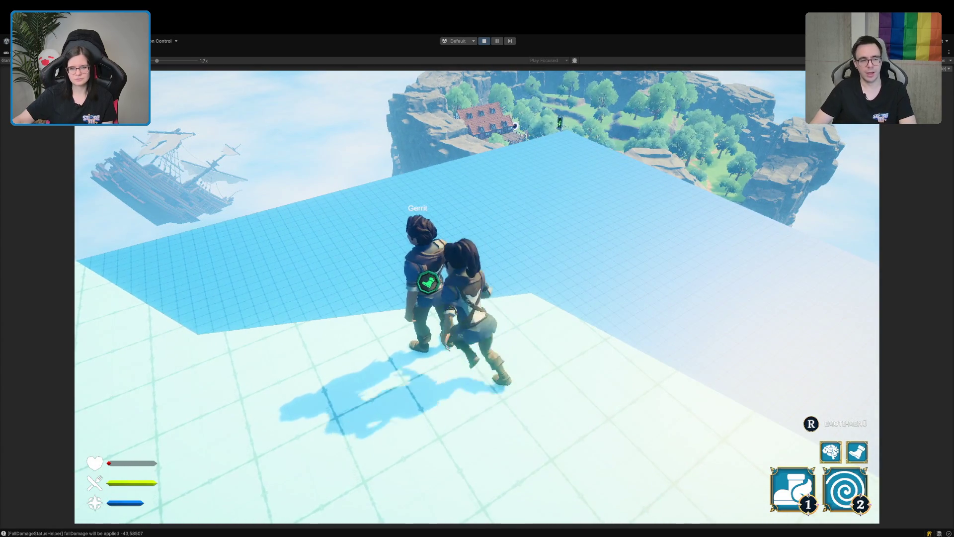
key("w")
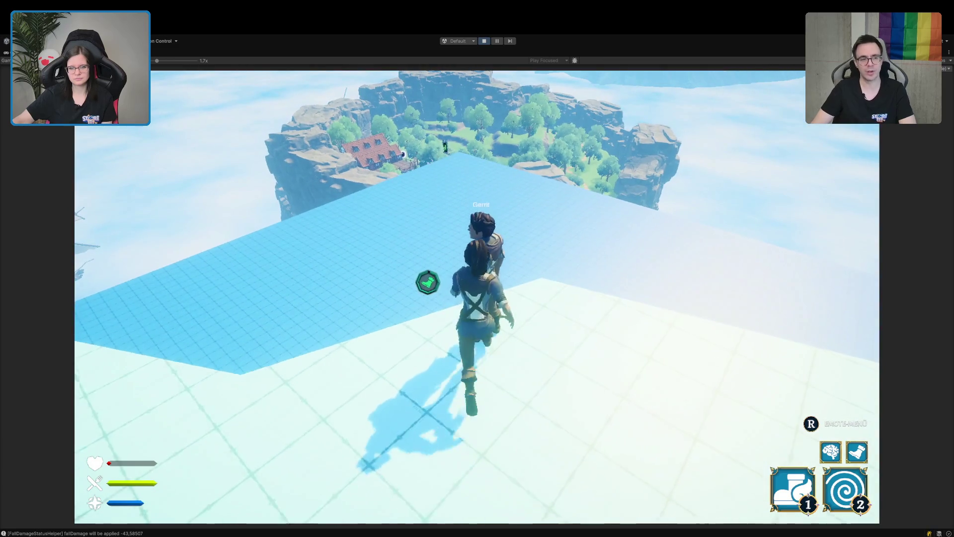
key("w")
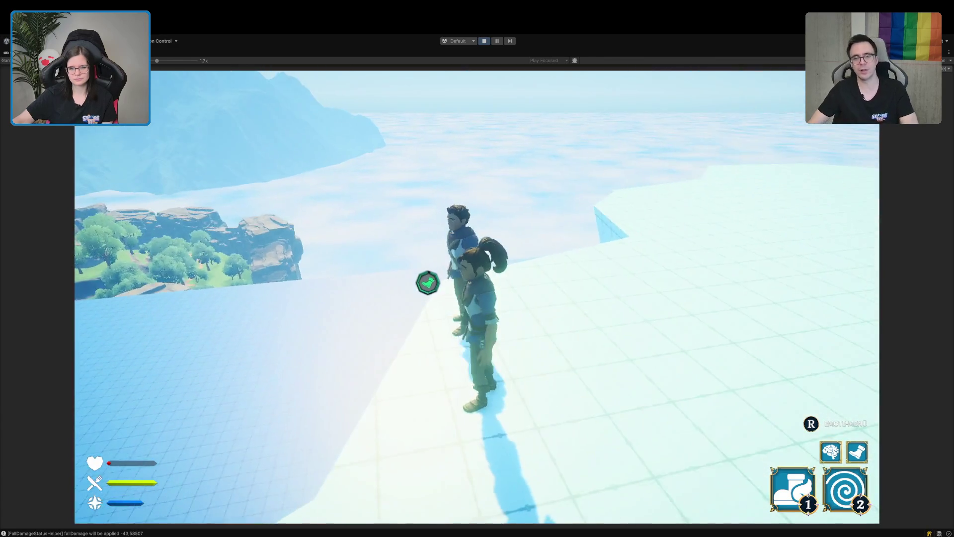
key("w")
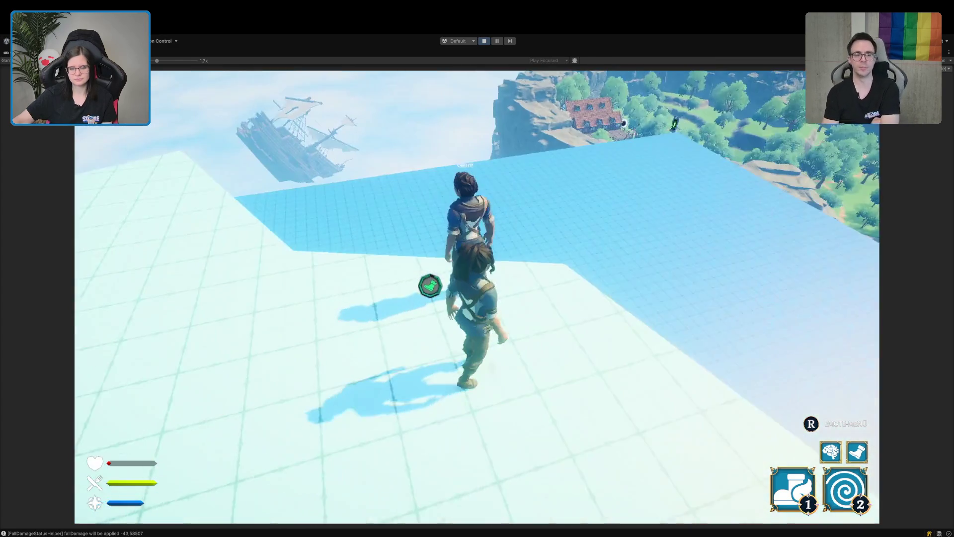
key("w")
key("w")
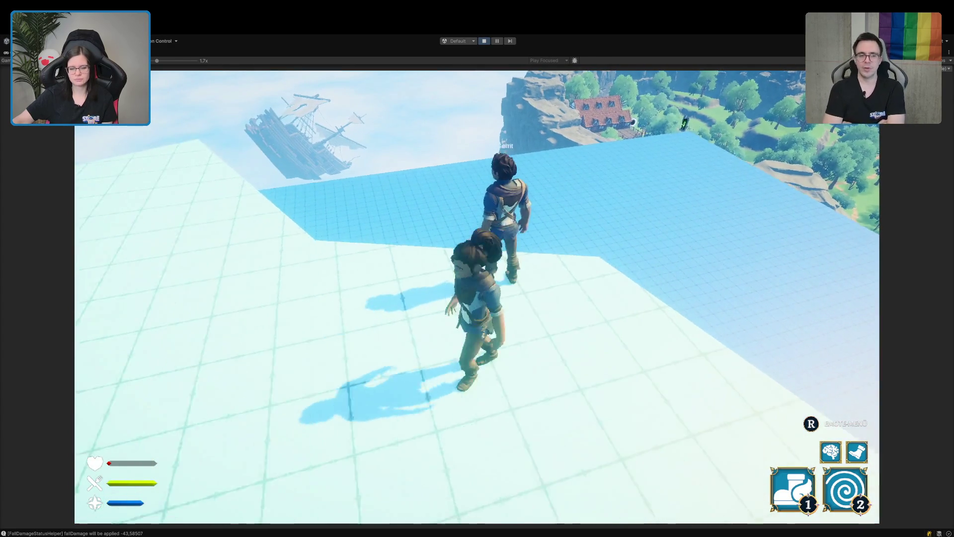
key("w")
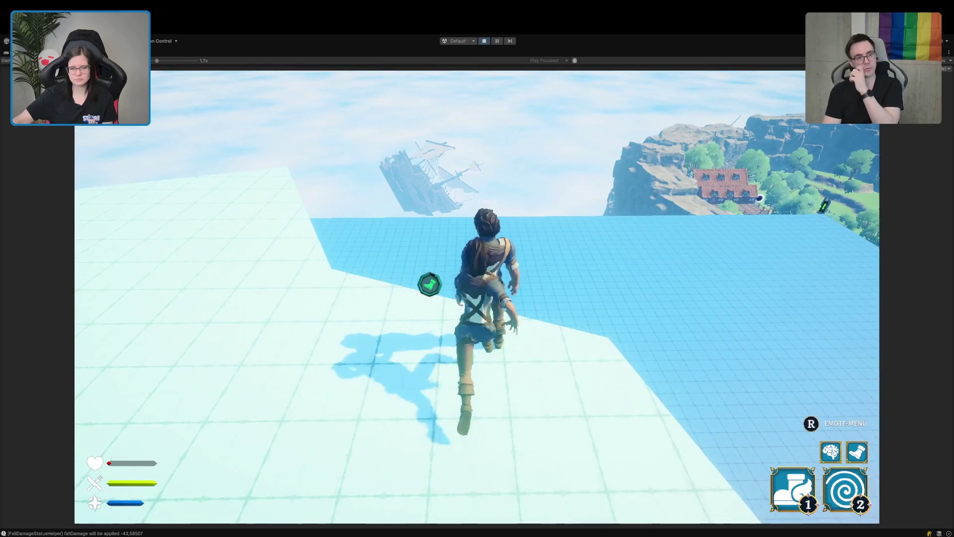
Circle around the other character and end up beside it near the platform edge
key("s")
key("w")
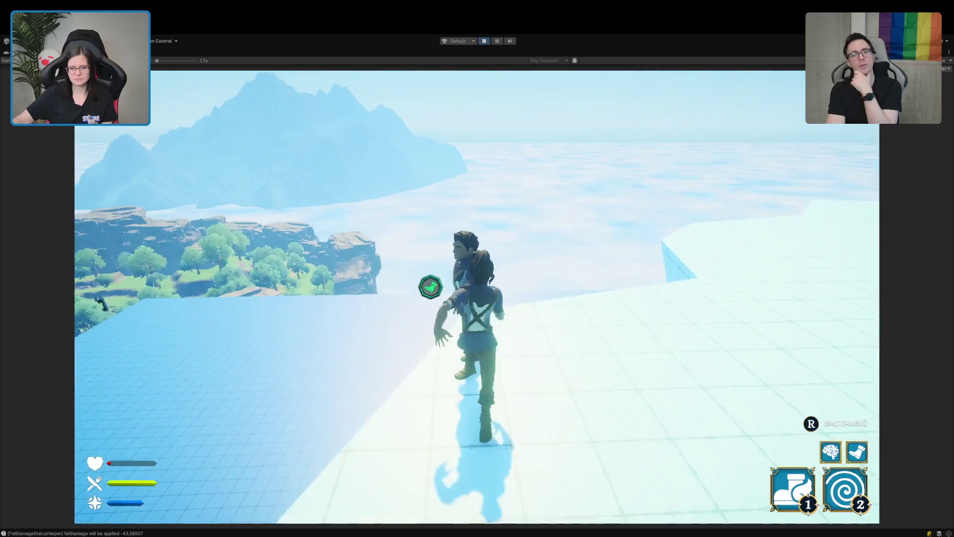
key("s")
key("w")
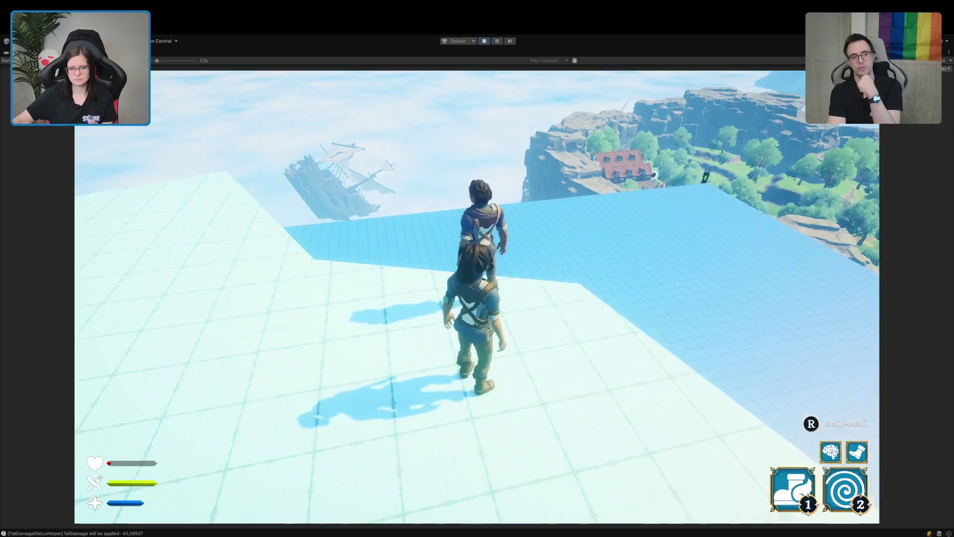
key("w")
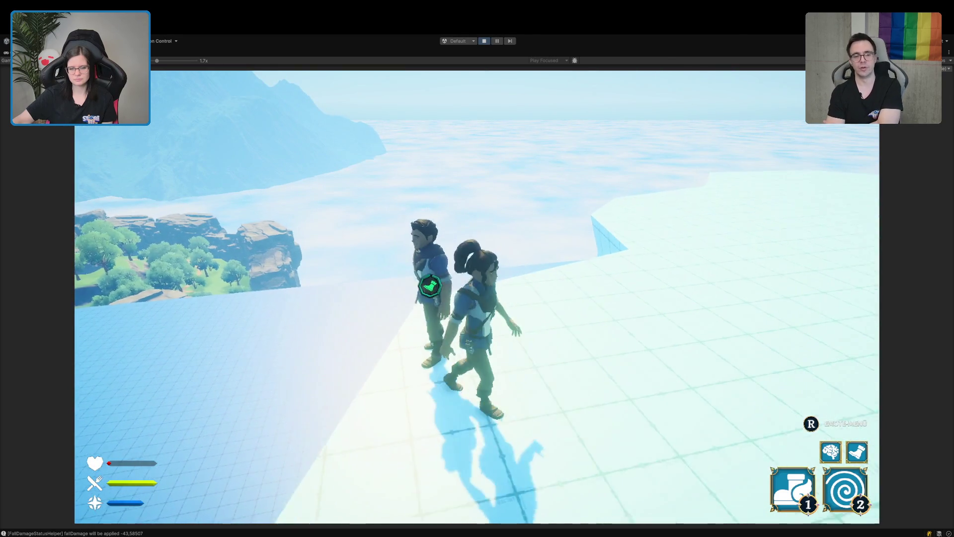
key("w")
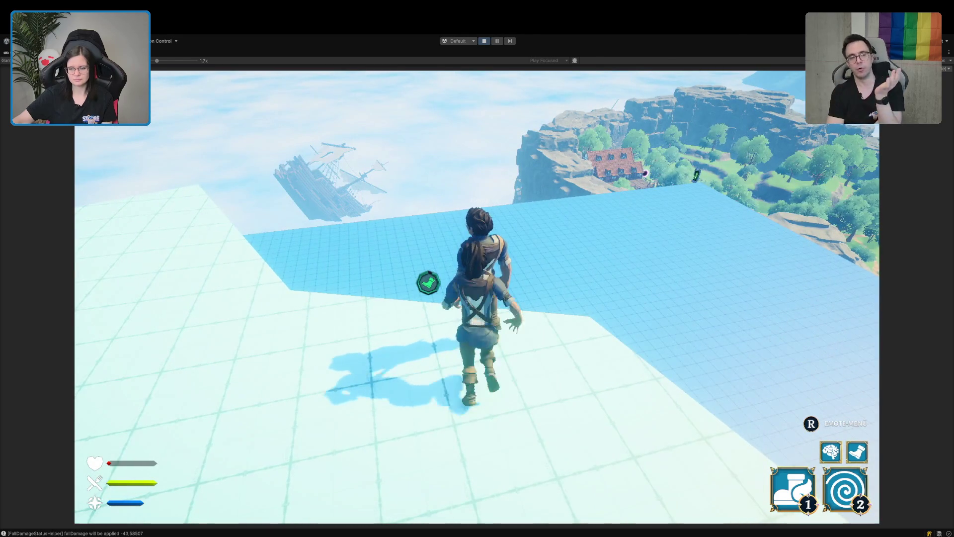
key("w")
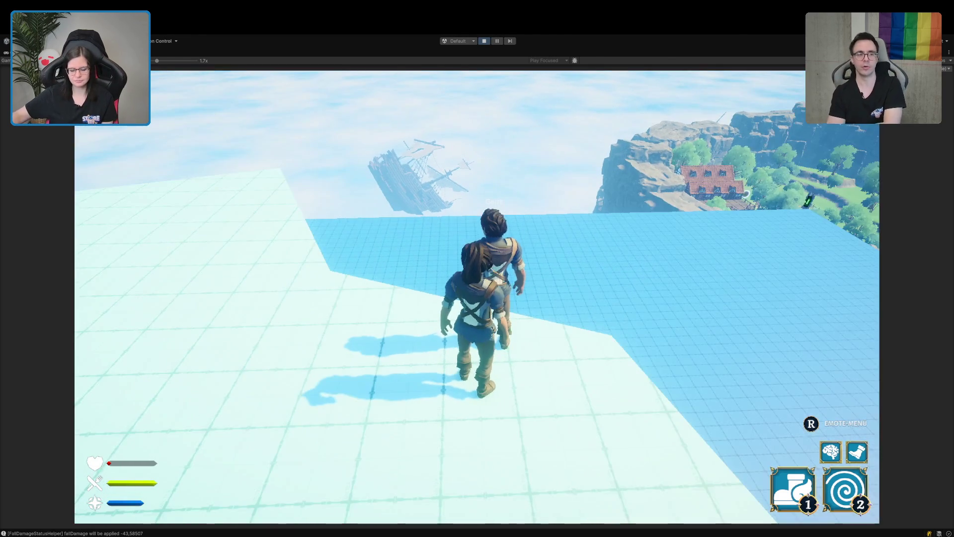
key("w")
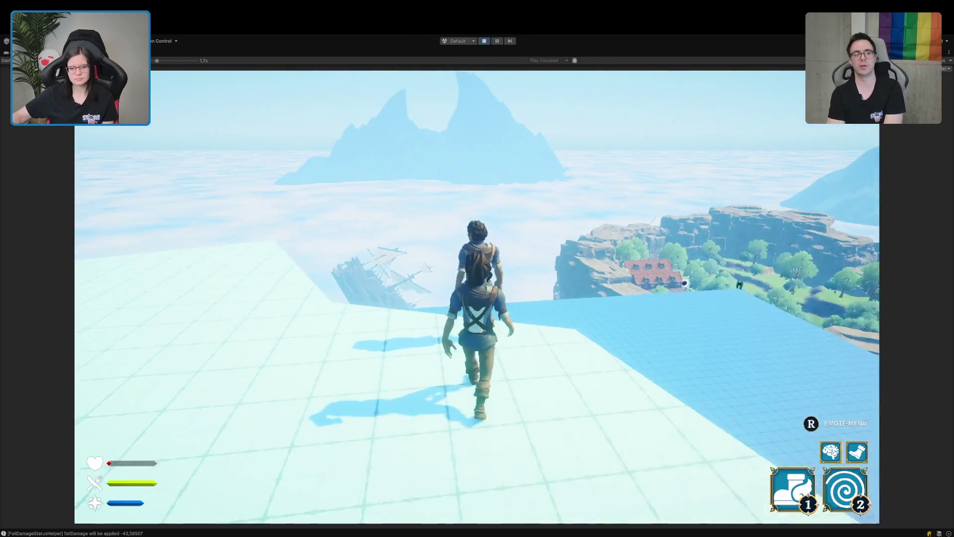
key("w")
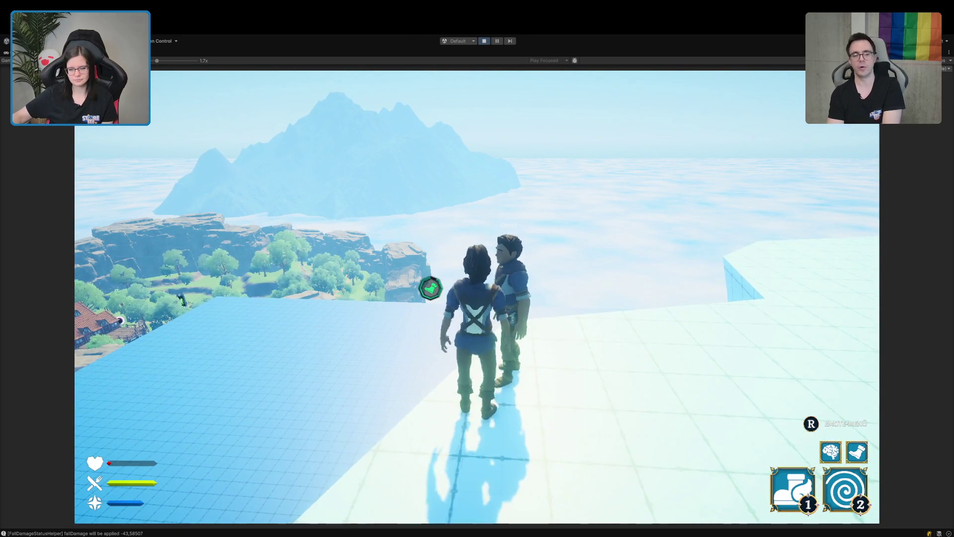
key("w")
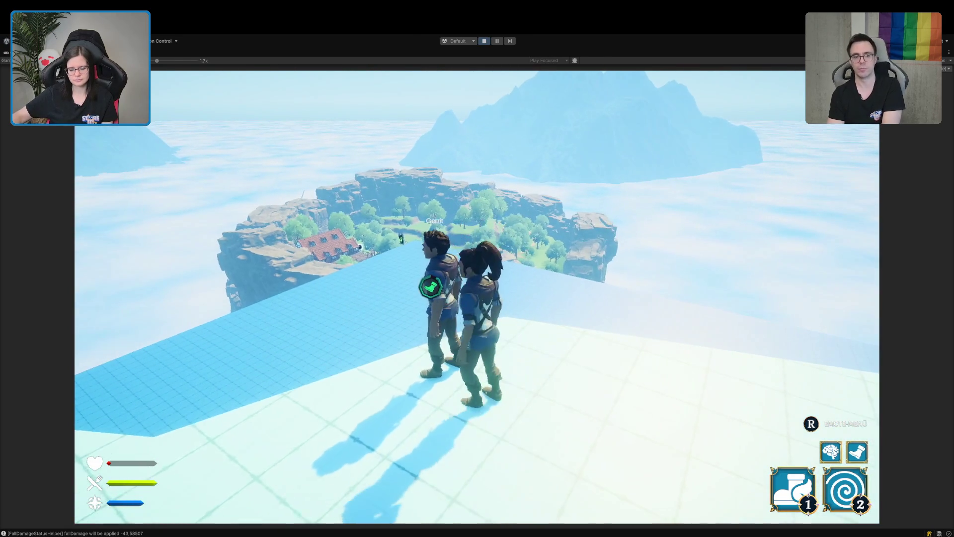
key("w")
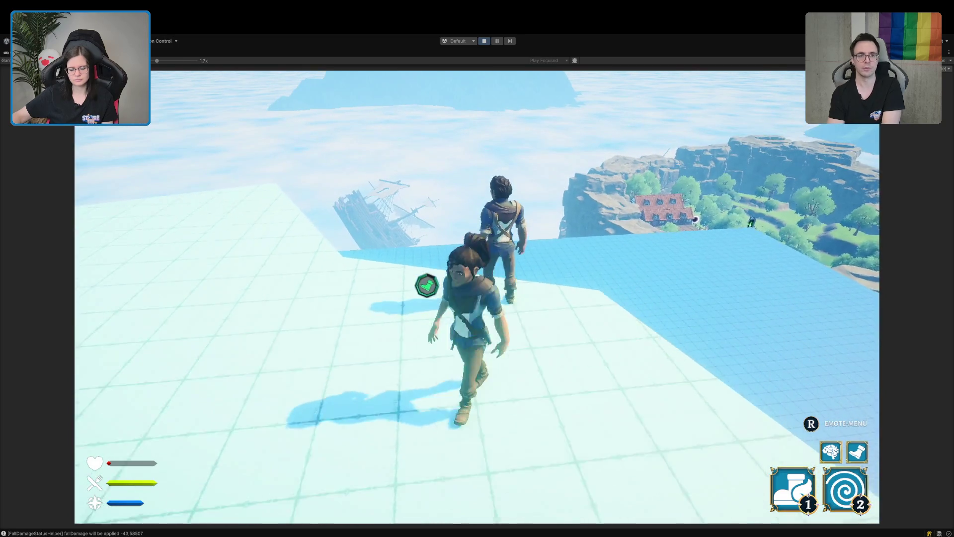
key("a")
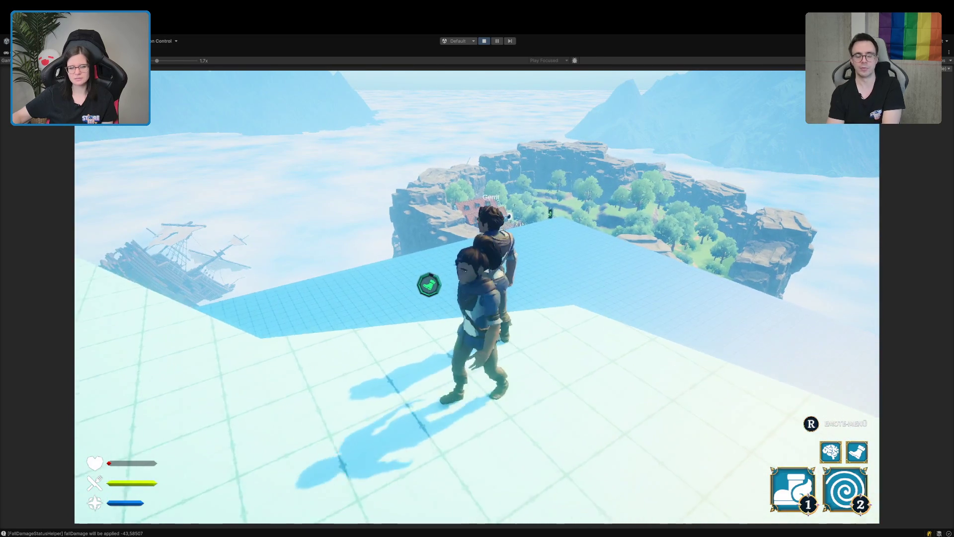
key("s")
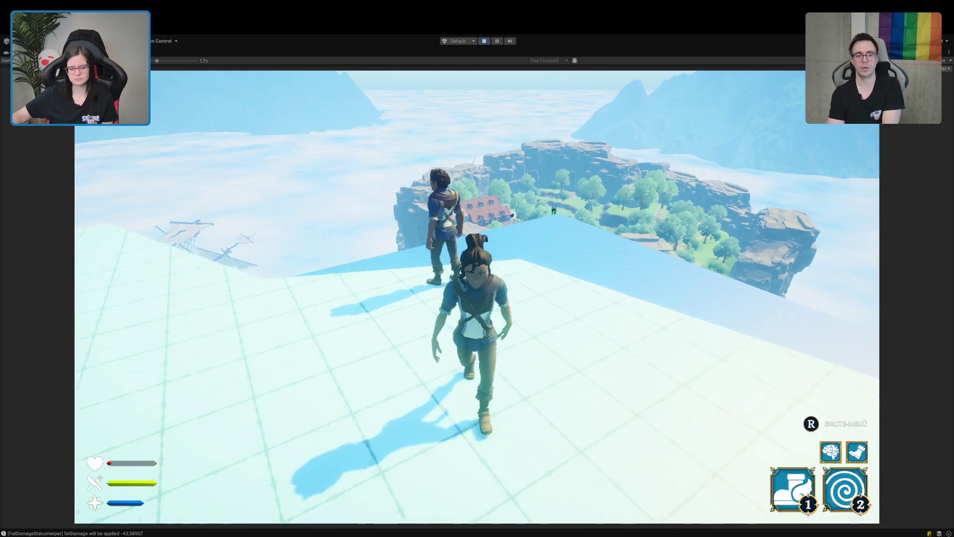
key("w")
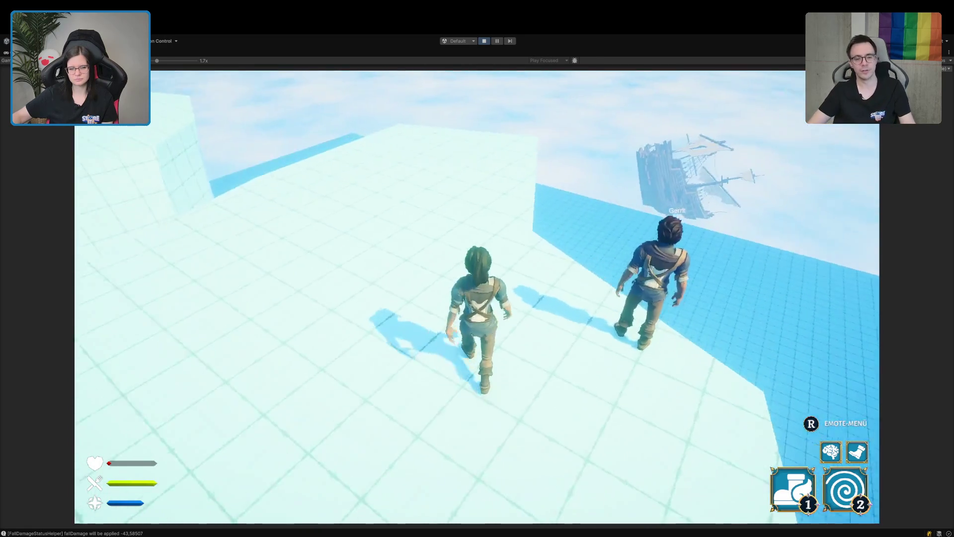
key("d")
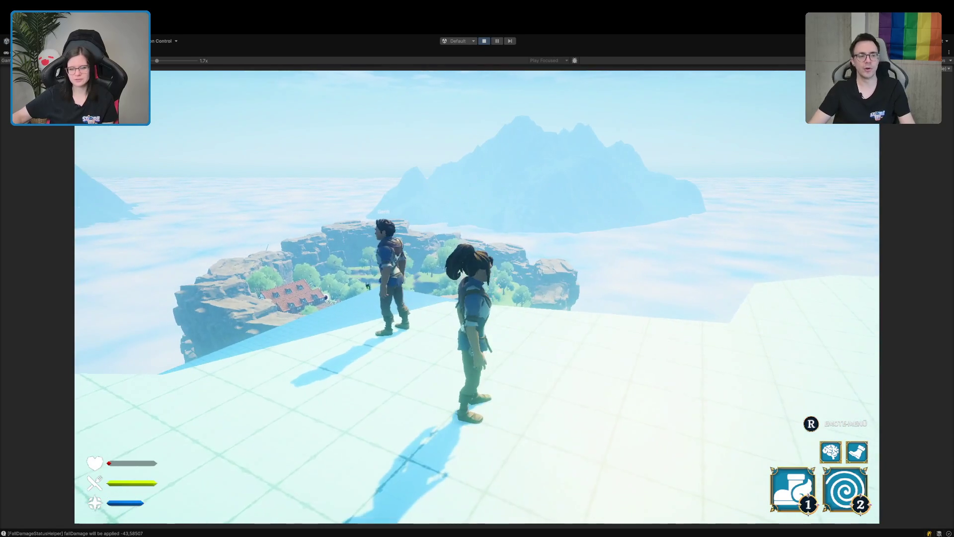
key("s")
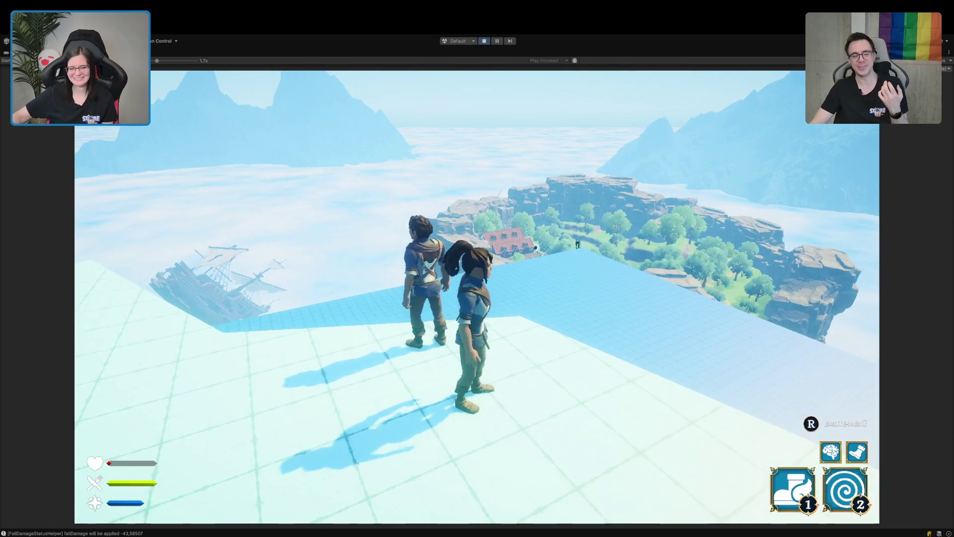
key("s")
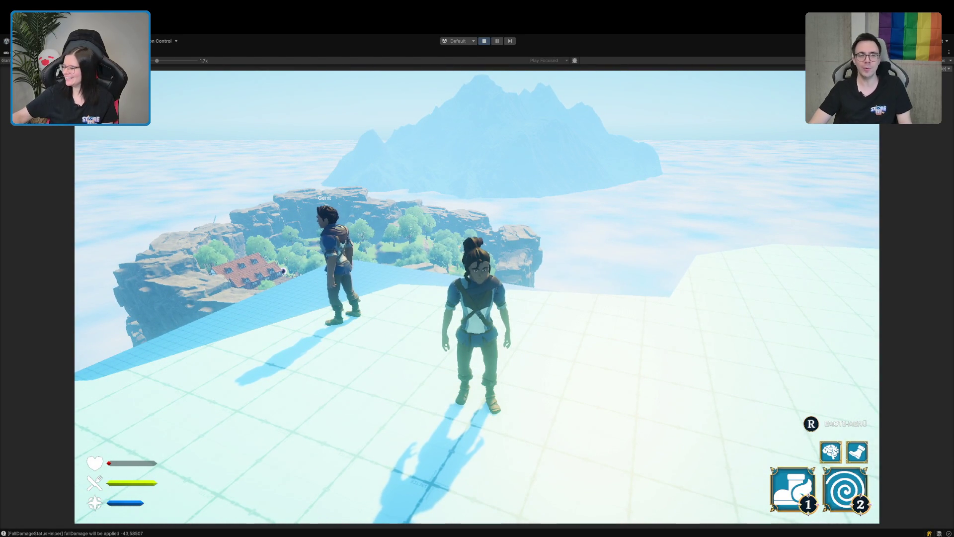
key("w")
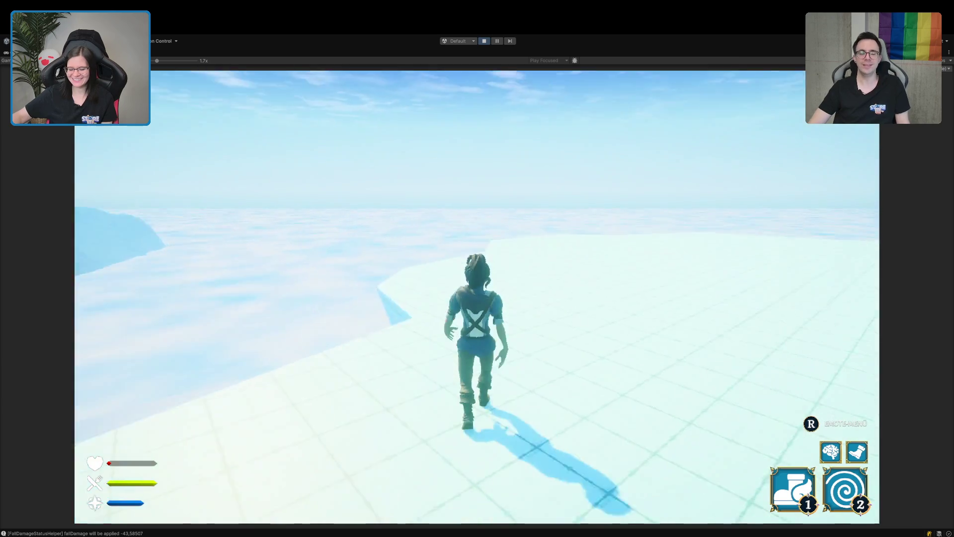
key("w")
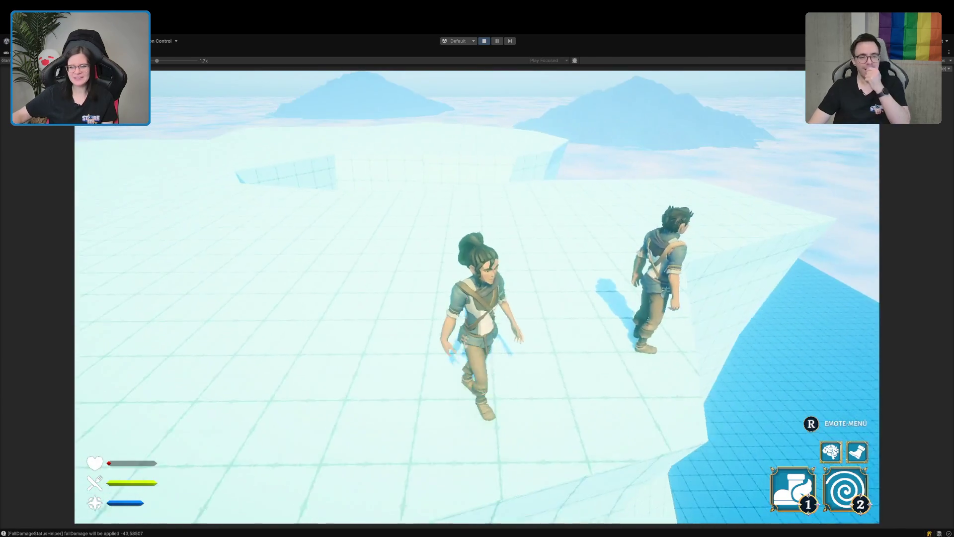
Perform the Tanz 2, calm-down, Küsschen and Pssst emotes, then walk off the platform edge
key("r")
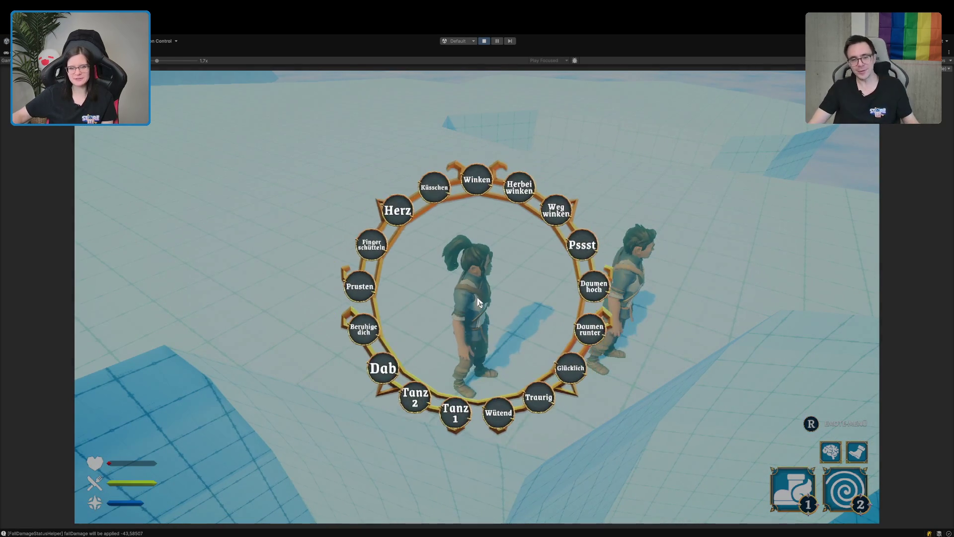
left_click(420, 399)
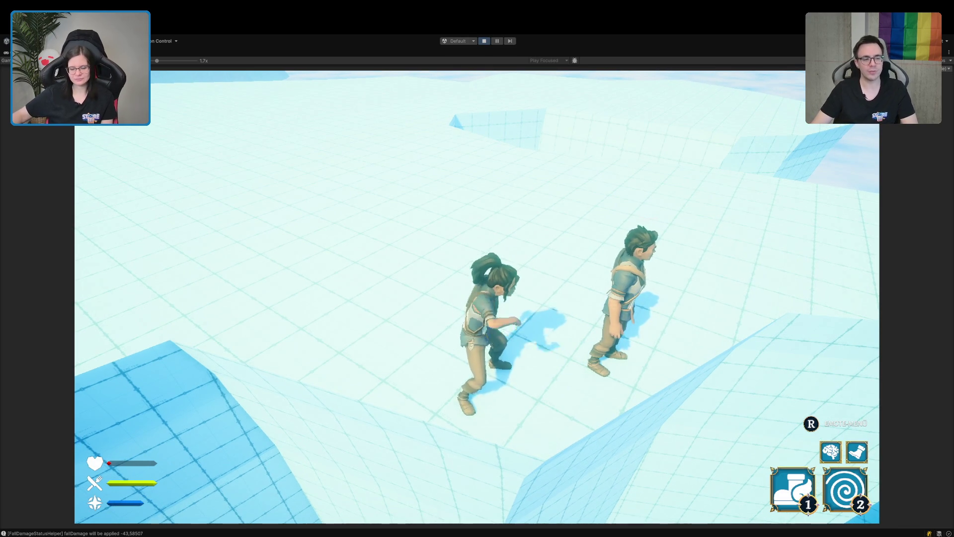
key("r")
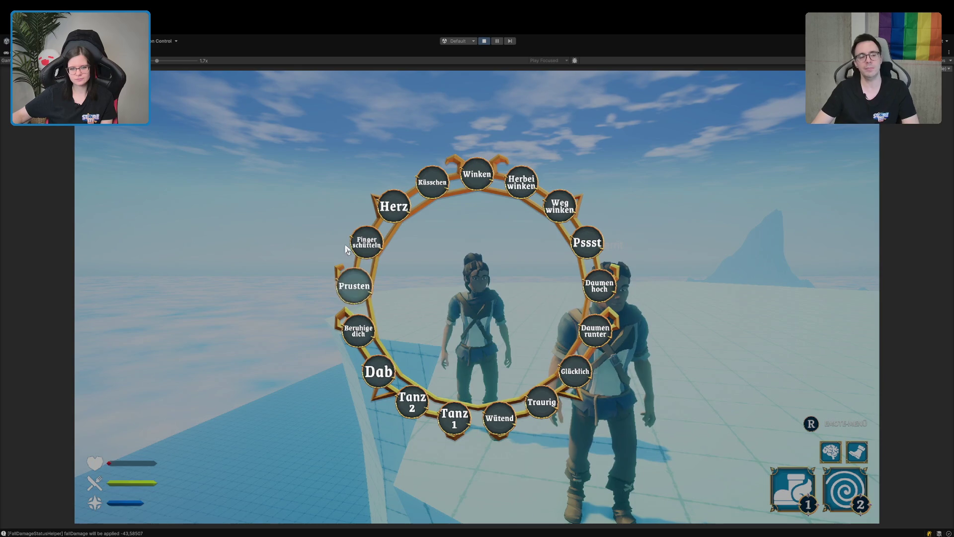
key("r")
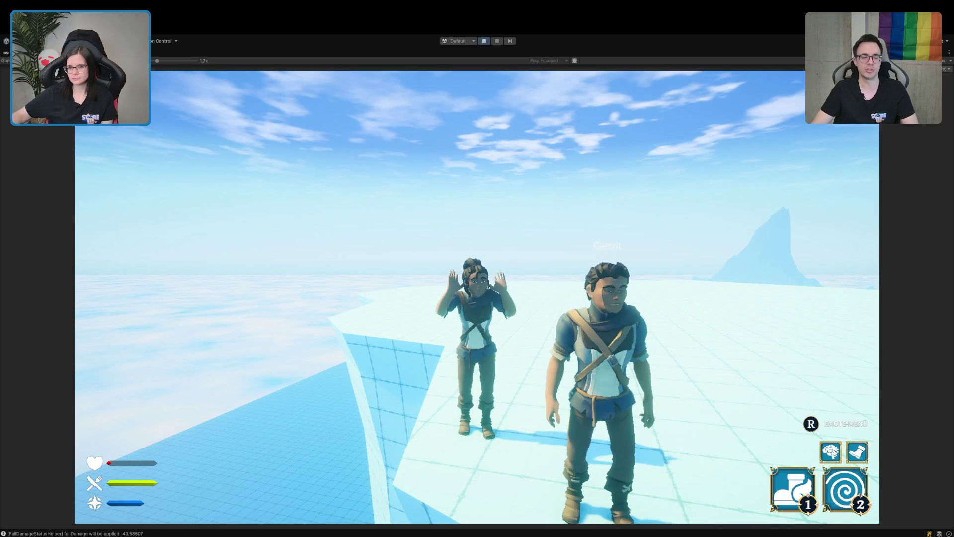
key("r")
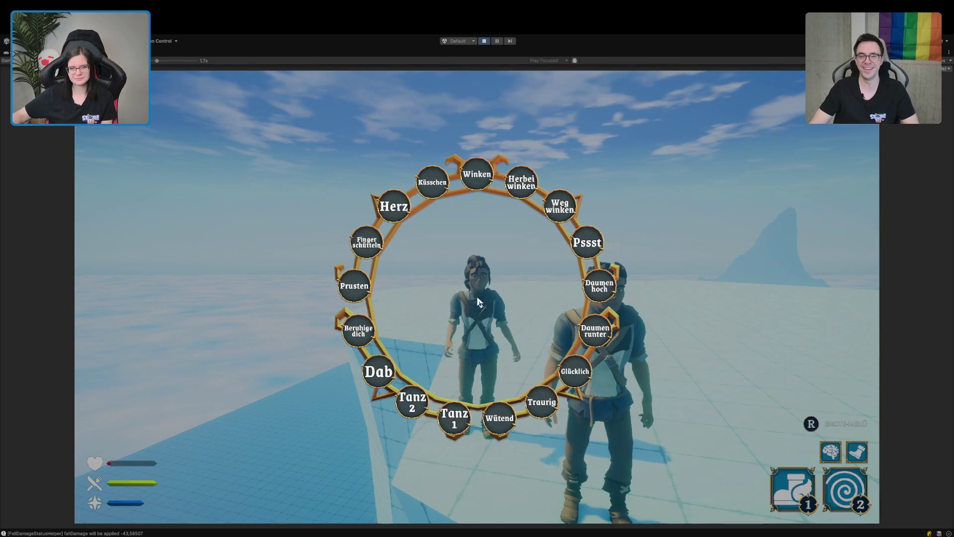
left_click(432, 183)
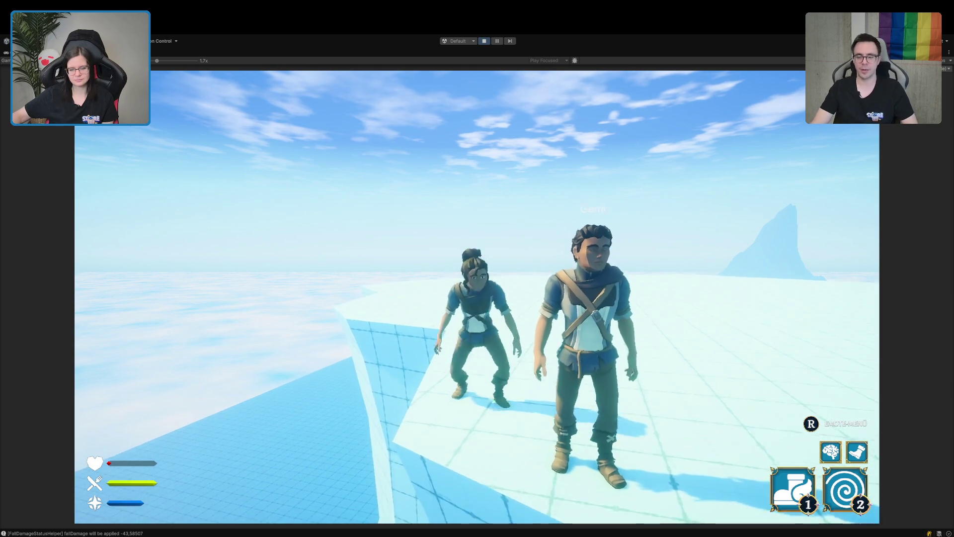
key("r")
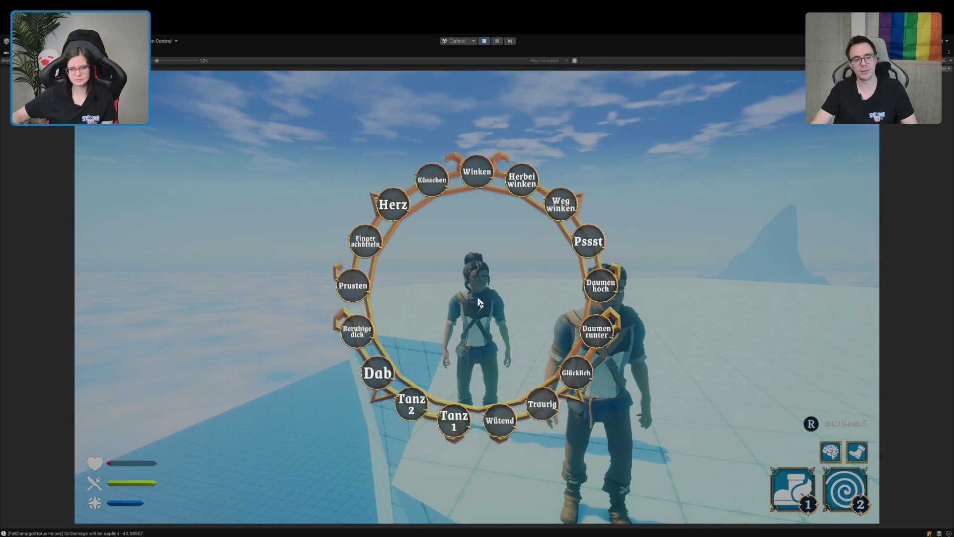
left_click(586, 242)
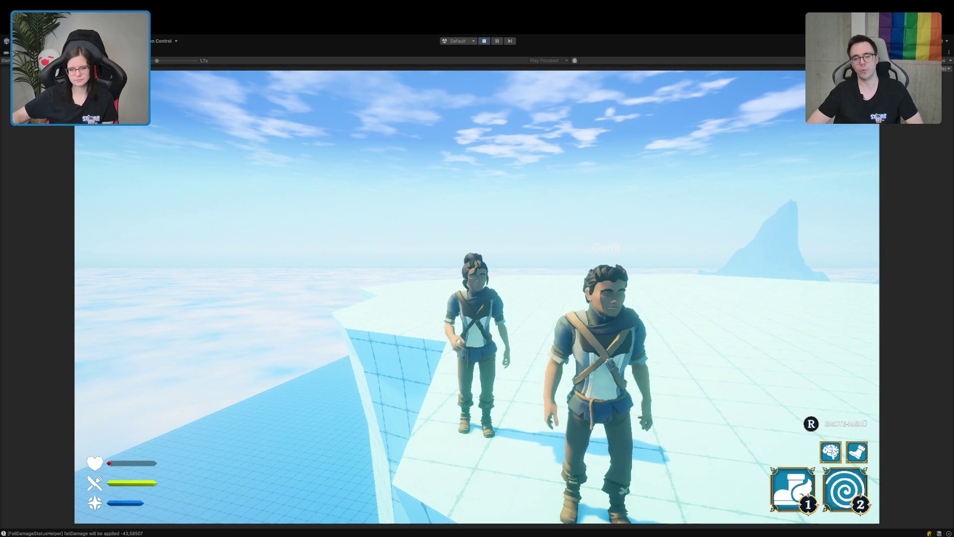
key("w")
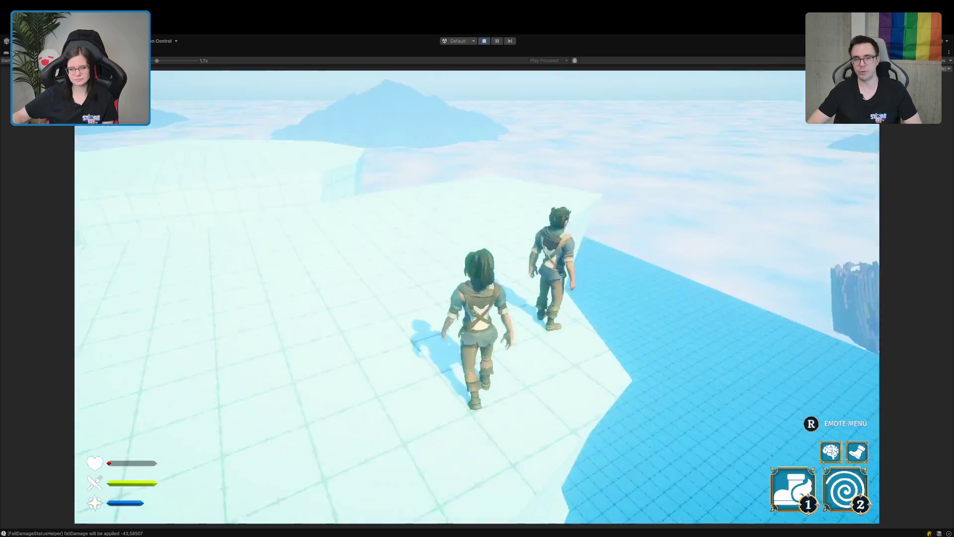
key("w")
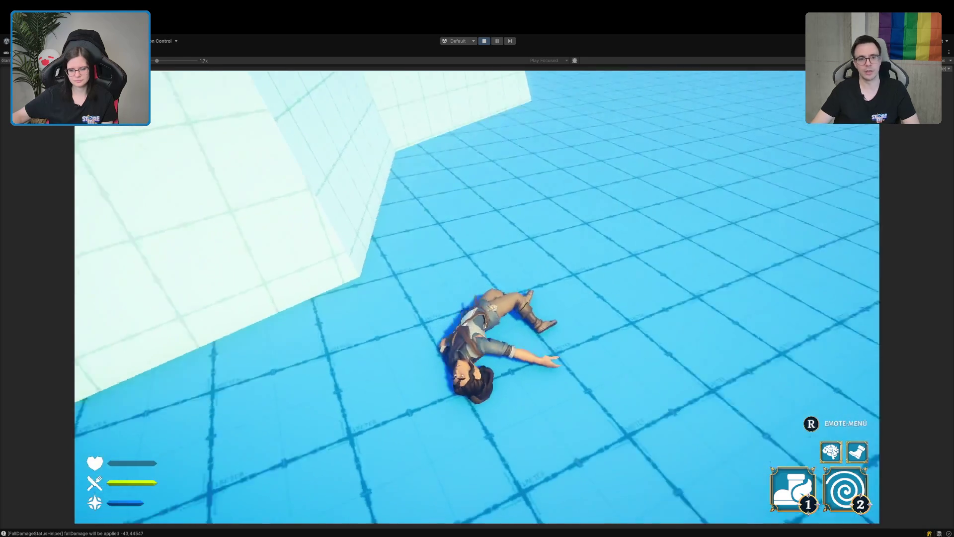
Get the character up and sprint across the lower tiled floor toward the mountains
key("w")
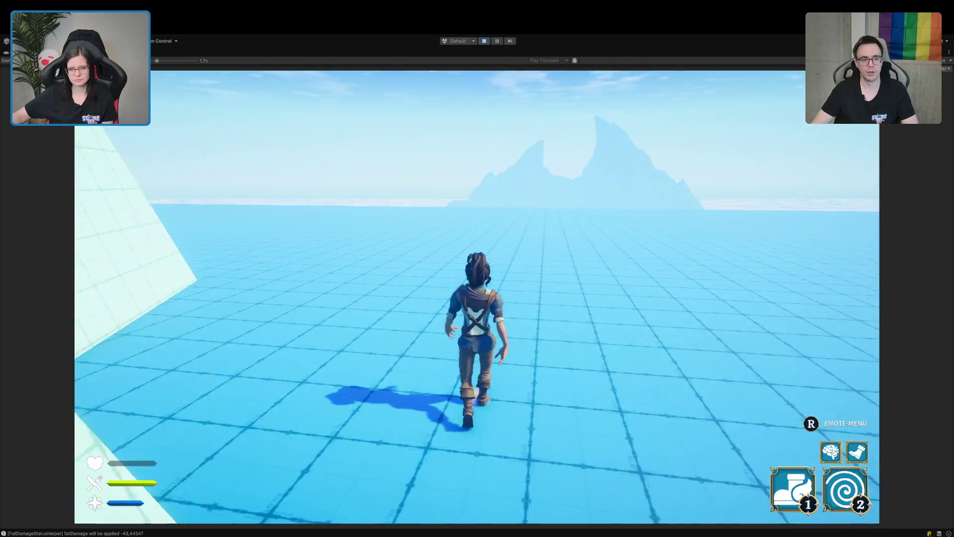
key("shift")
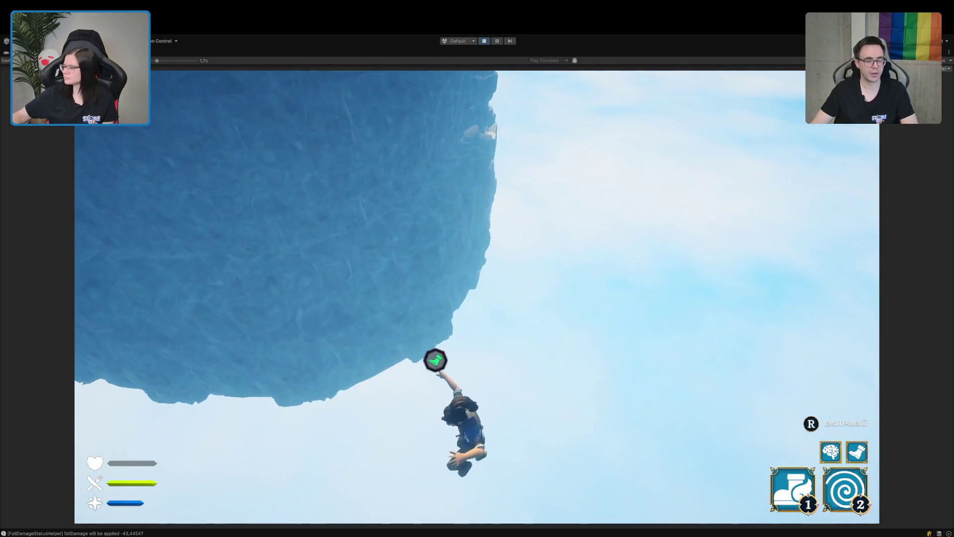
Walk through the back doorway and across the tavern onto the bard's stage
key("w")
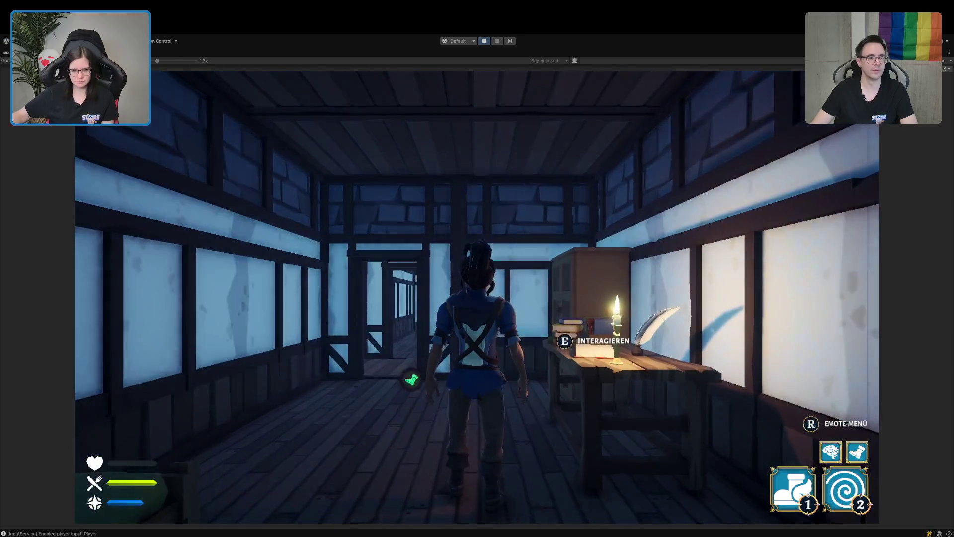
key("w")
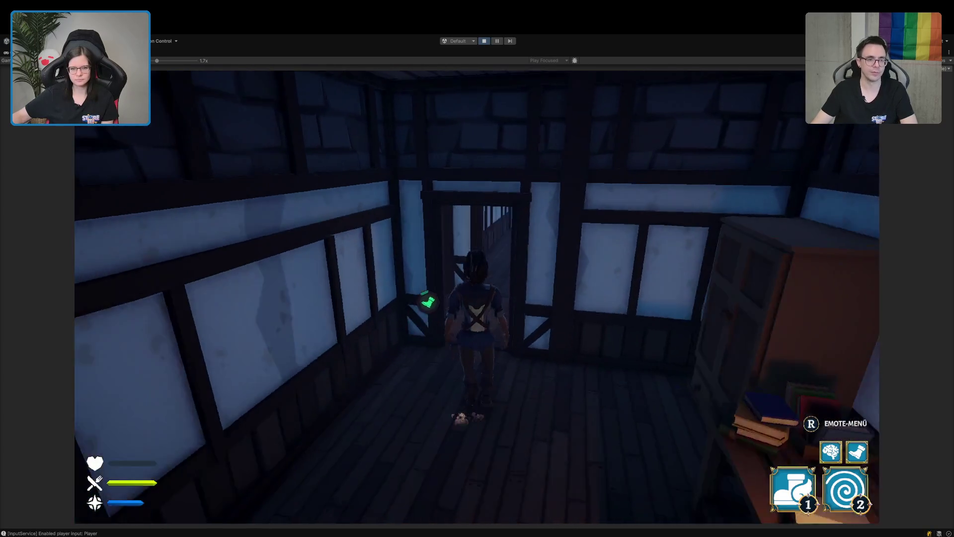
key("w")
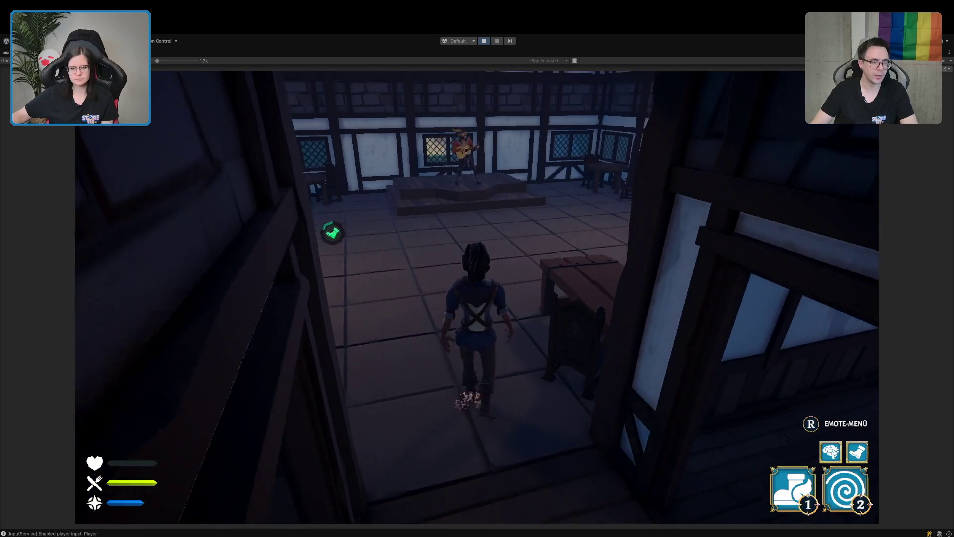
key("w")
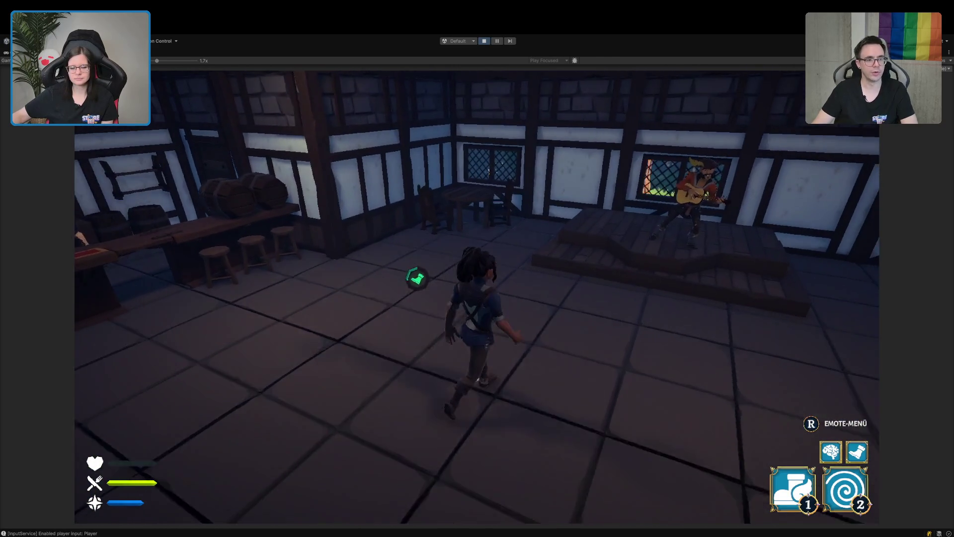
key("w")
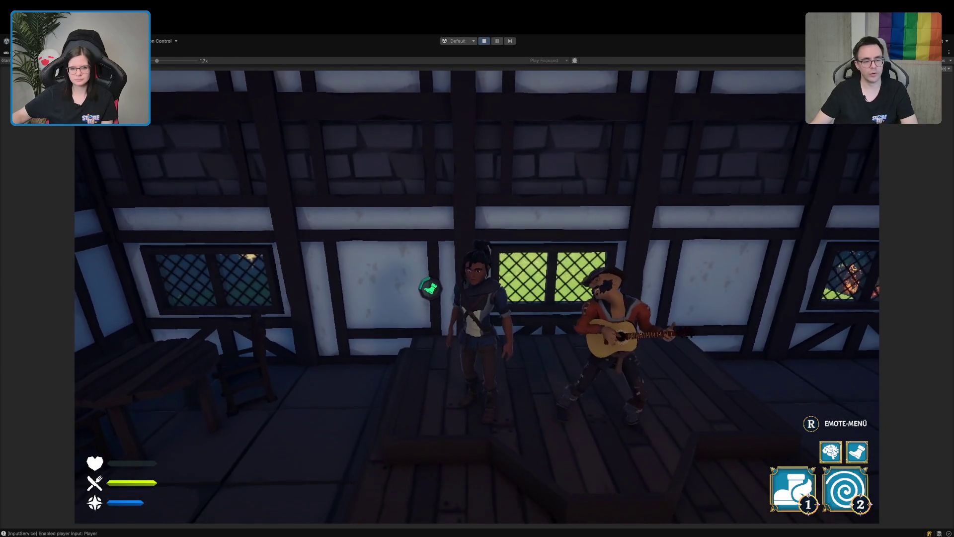
Perform the Beruhige dich, Daumen hoch and Glücklich emotes, then run toward the doorway
key("r")
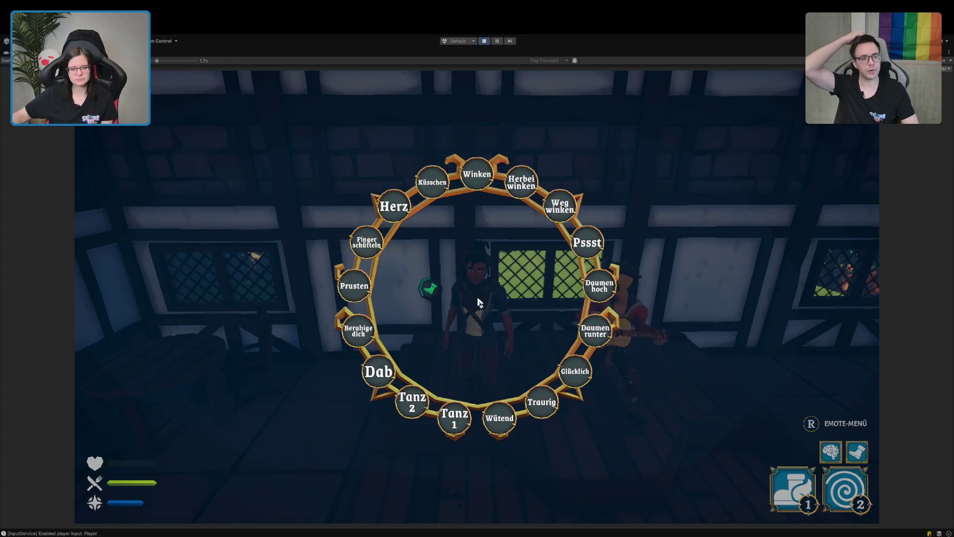
left_click(364, 335)
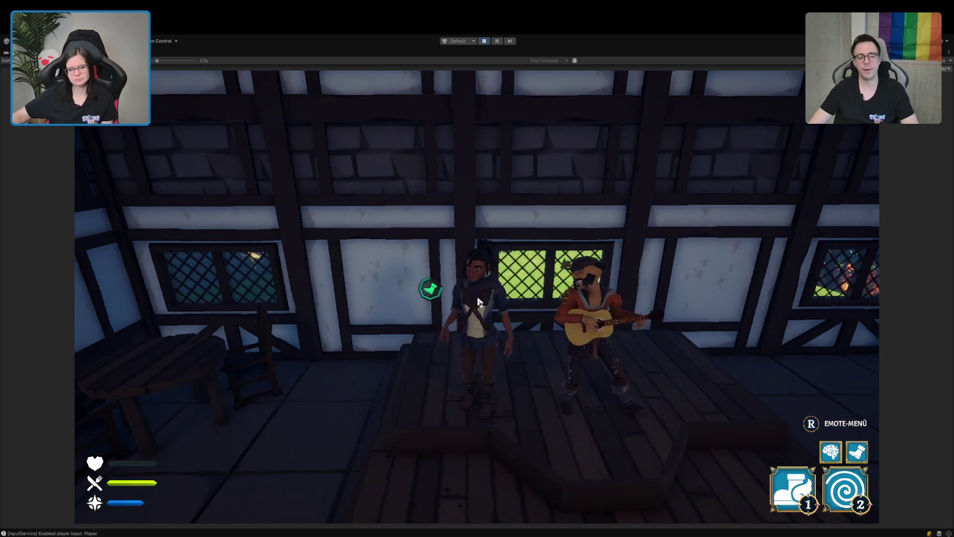
key("r")
left_click(604, 288)
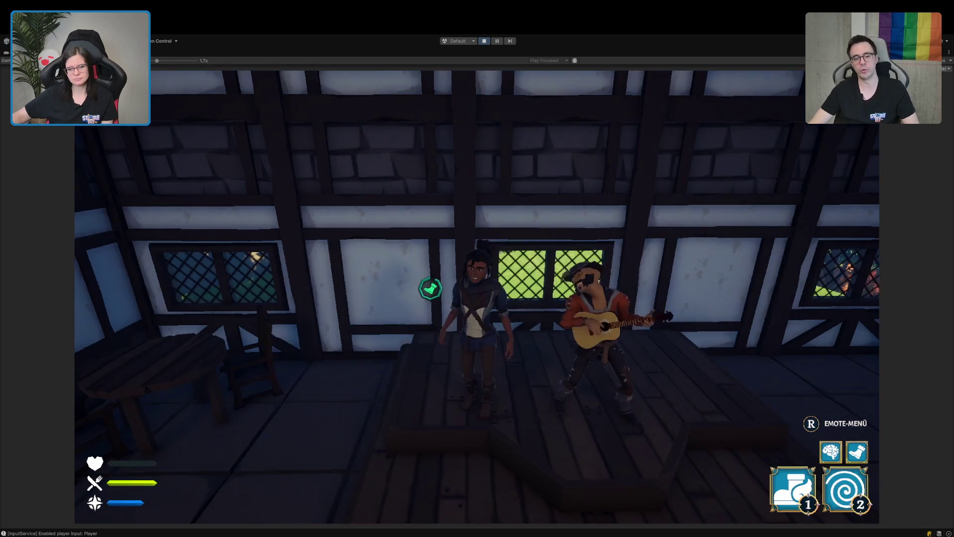
key("r")
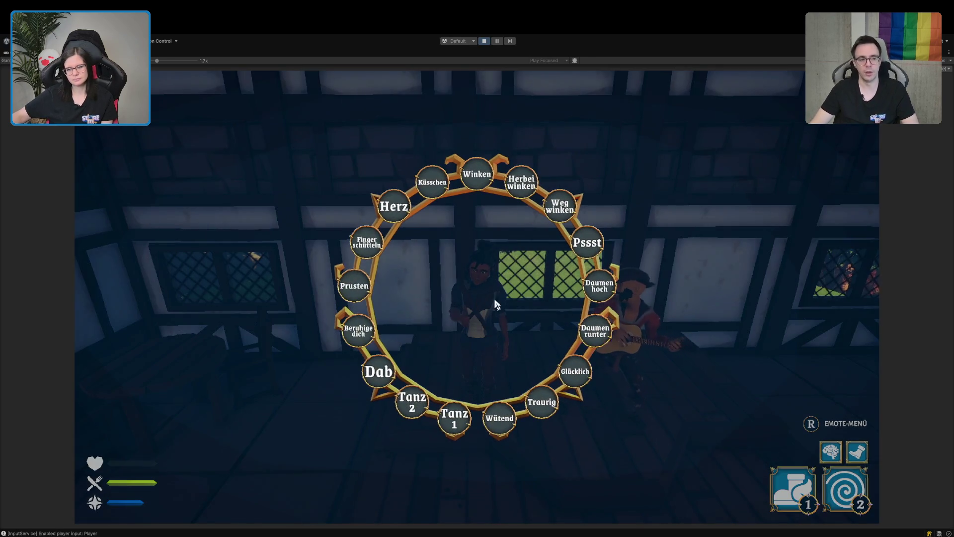
left_click(575, 372)
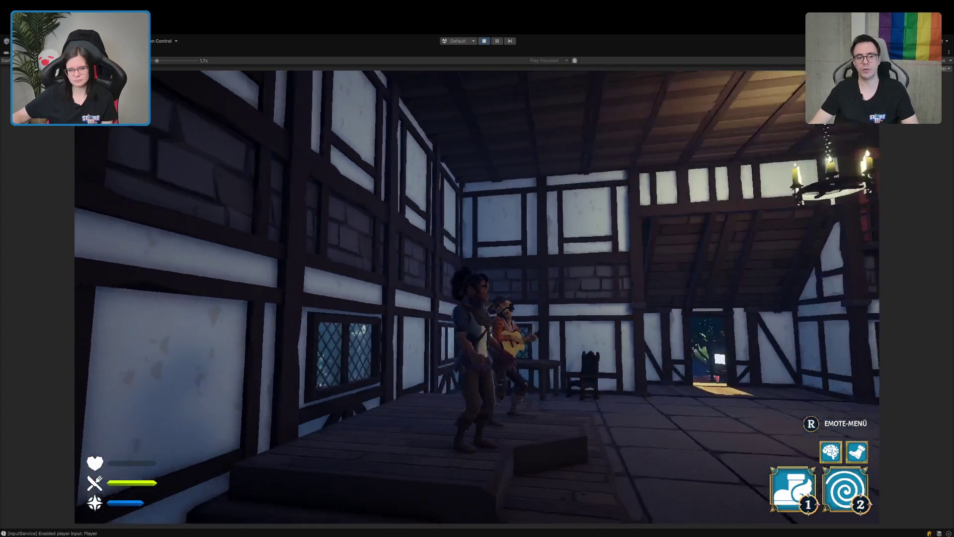
key("w")
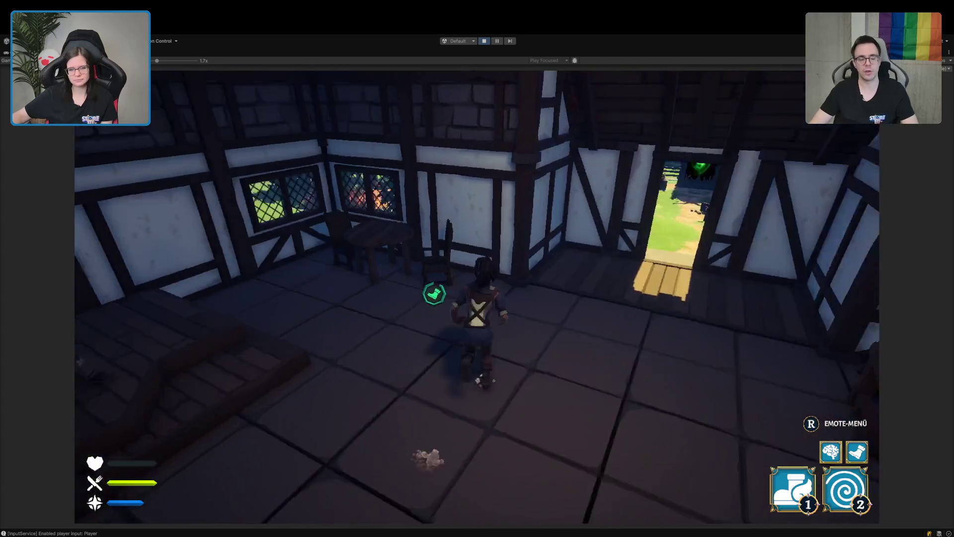
key("w")
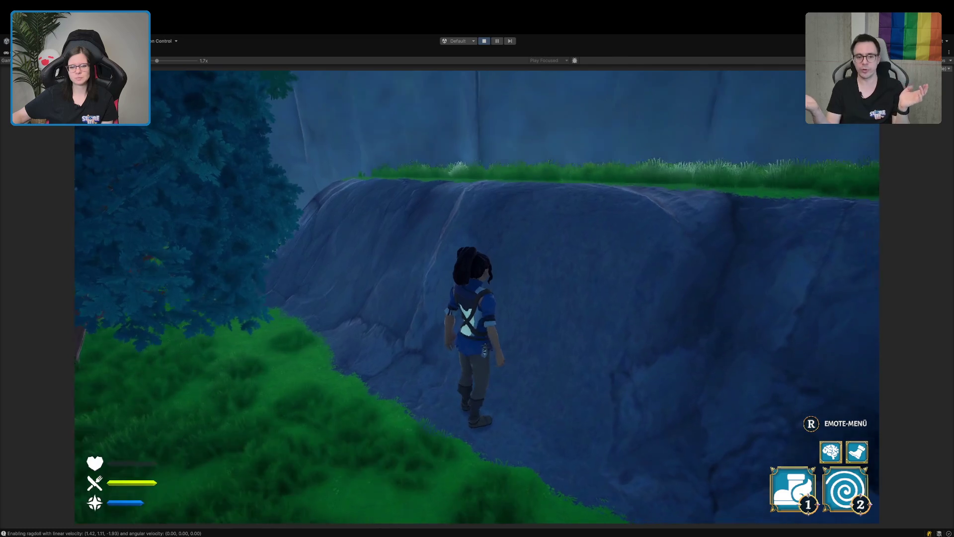
Walk along the rocky path to the tree, climb it, then drop down
key("w")
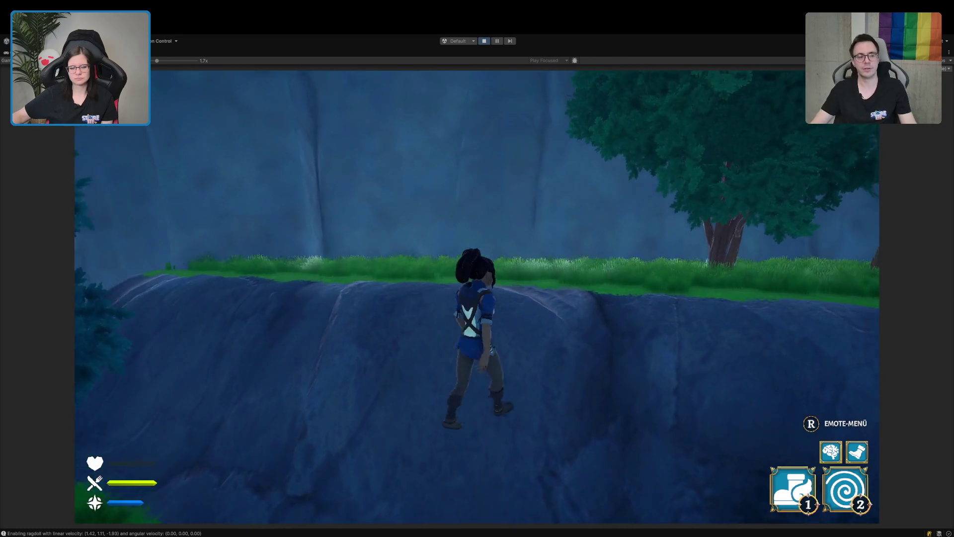
key("w")
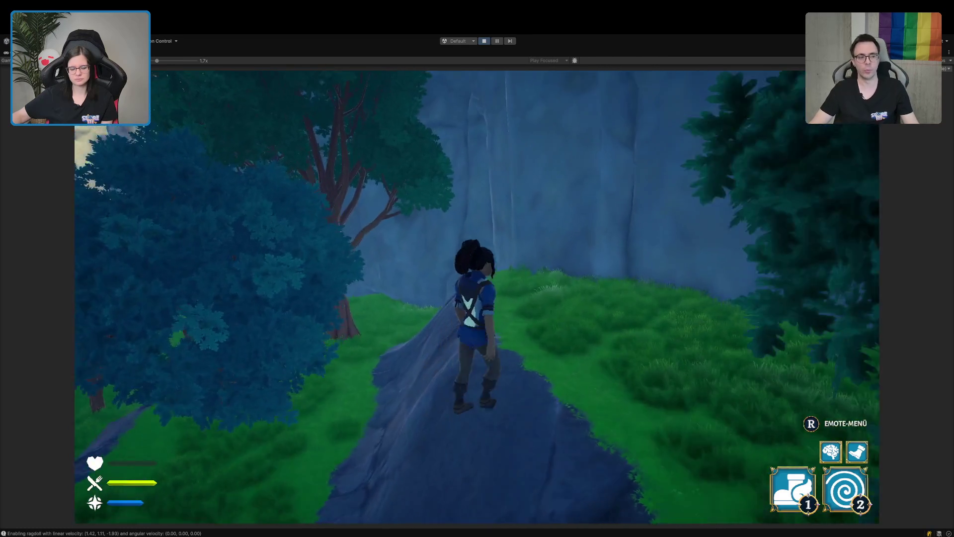
key("w")
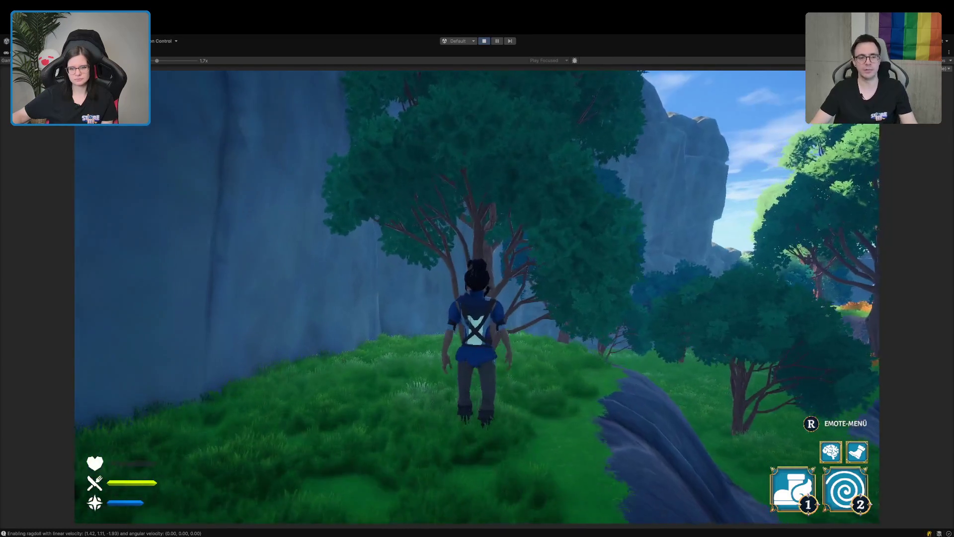
key("w")
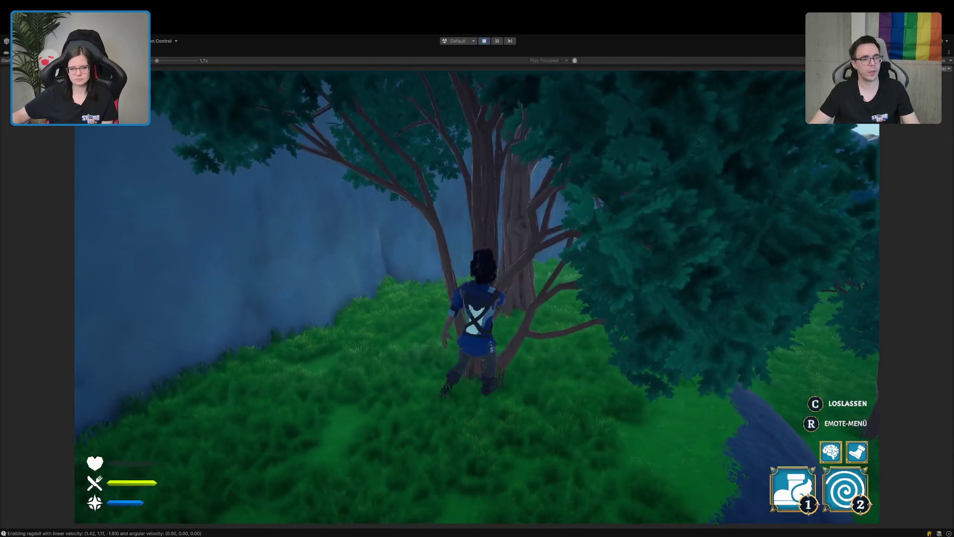
key("w")
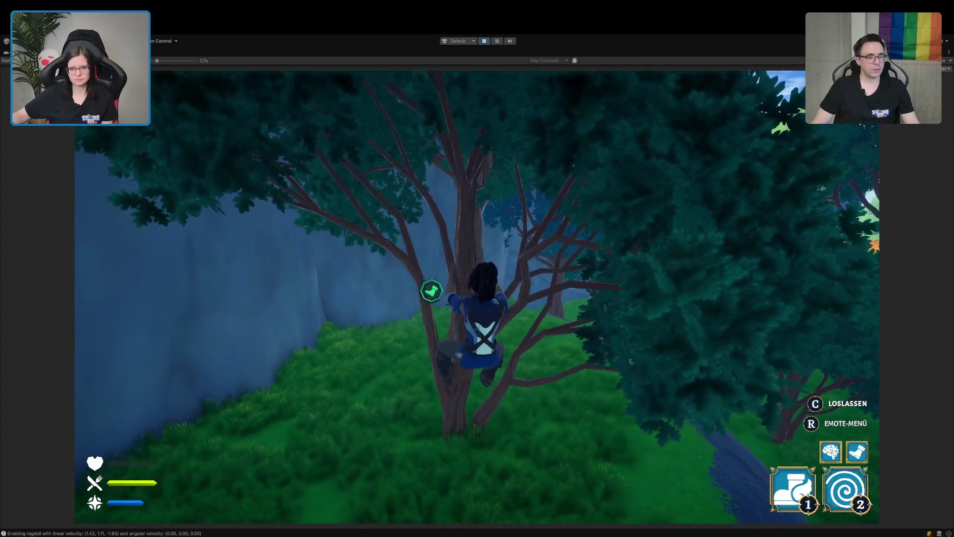
key("w")
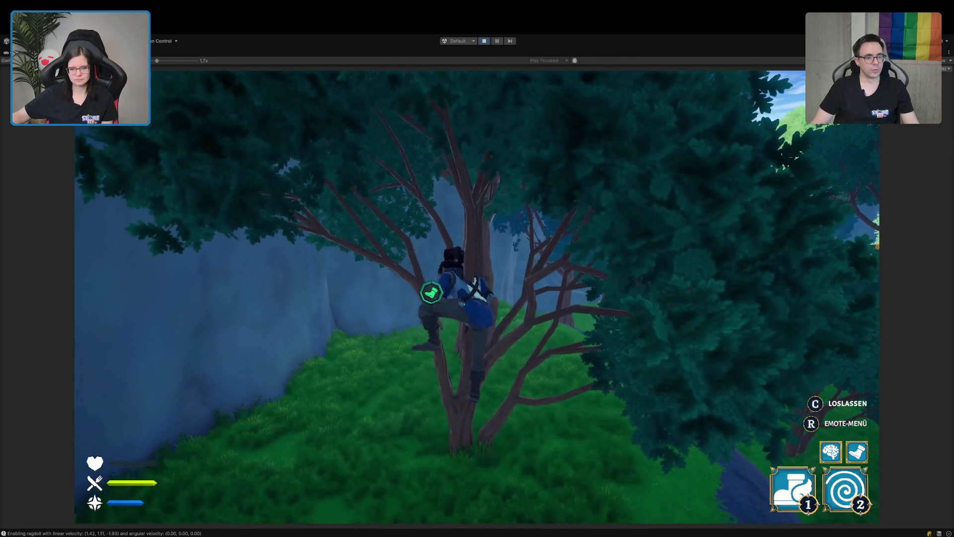
key("c")
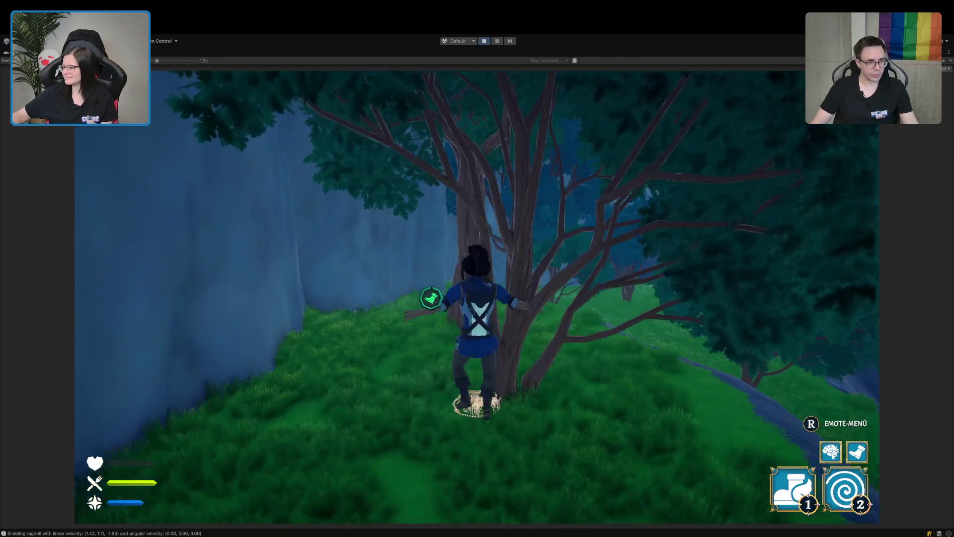
Walk beside the cliff wall, down toward the portal, and up the grassy path
key("a")
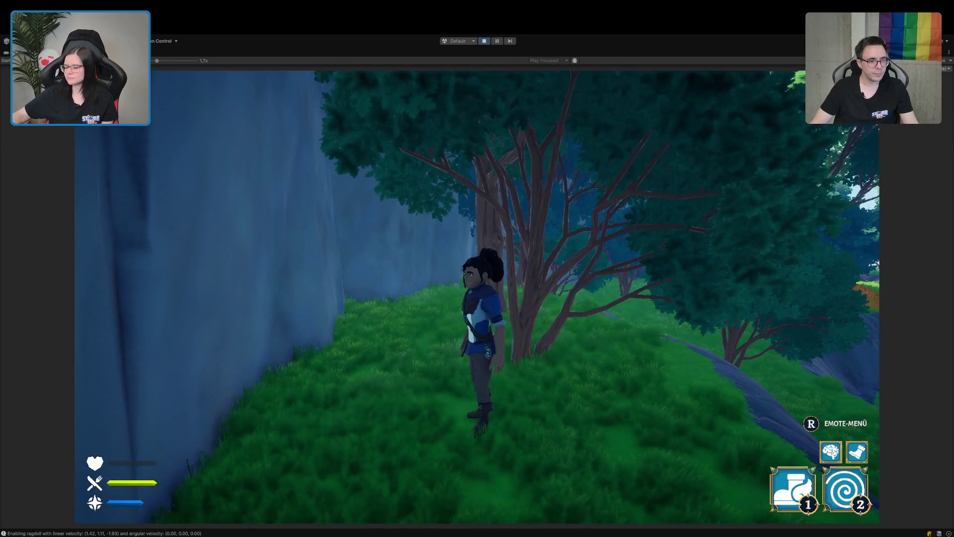
key("w")
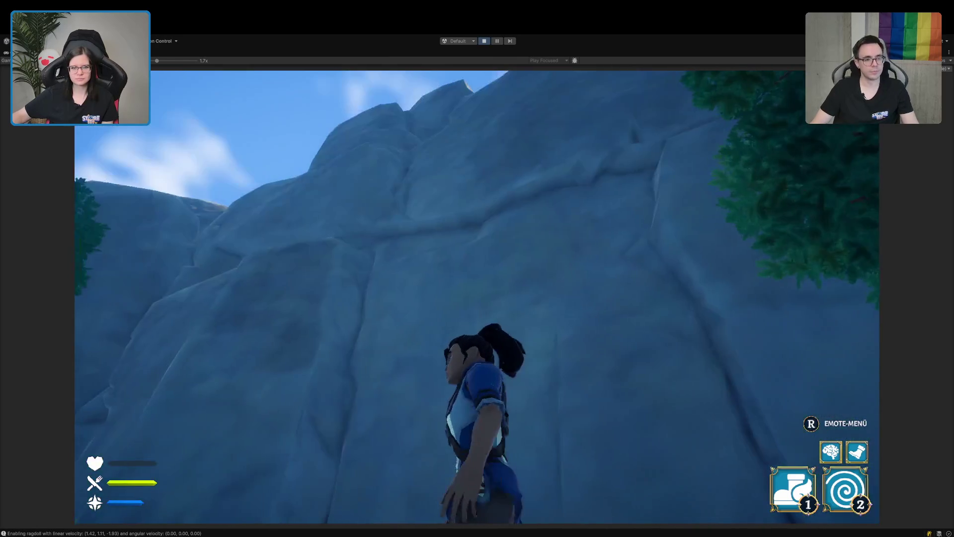
key("w")
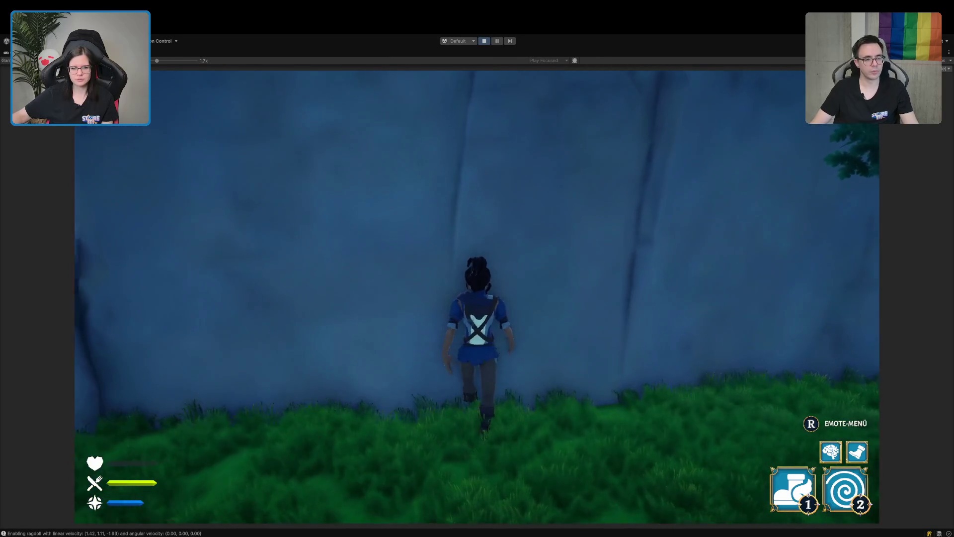
key("w")
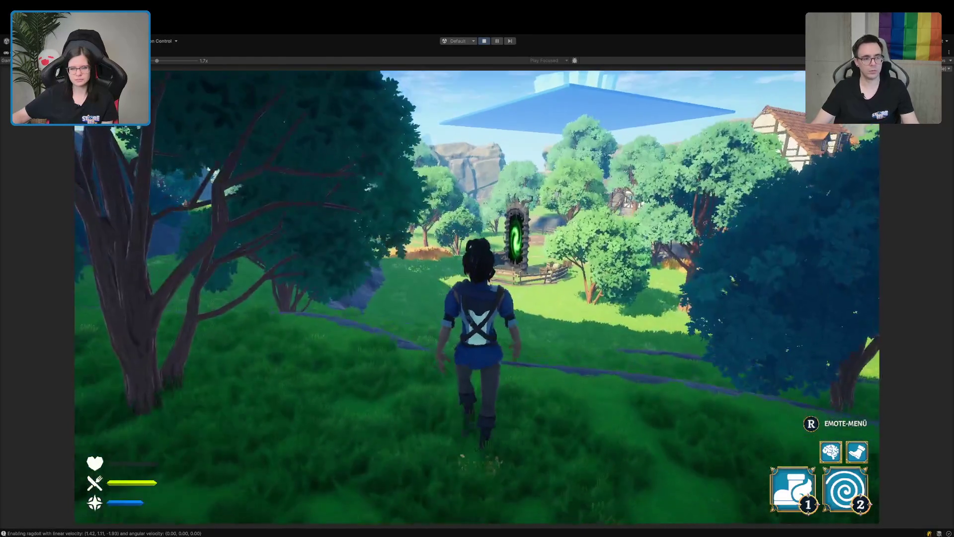
key("w")
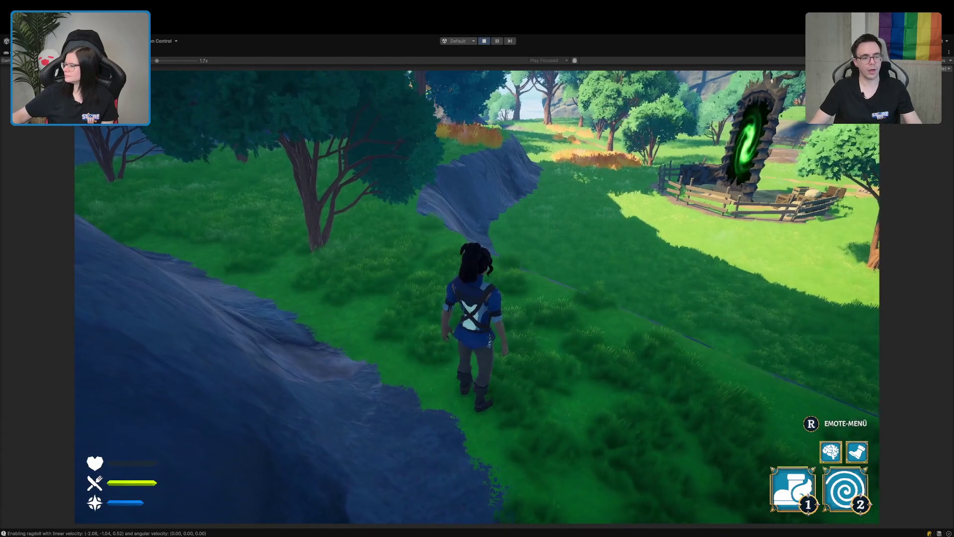
key("a")
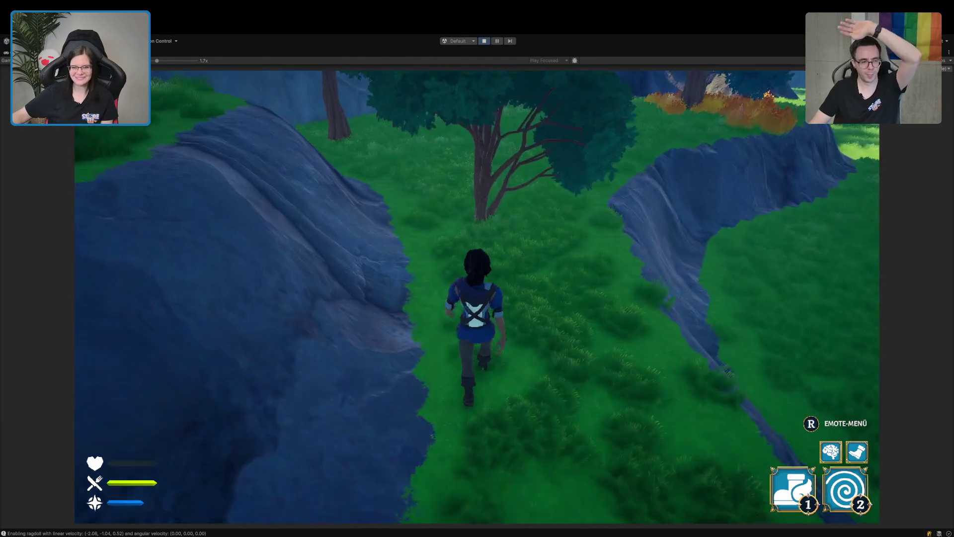
key("w")
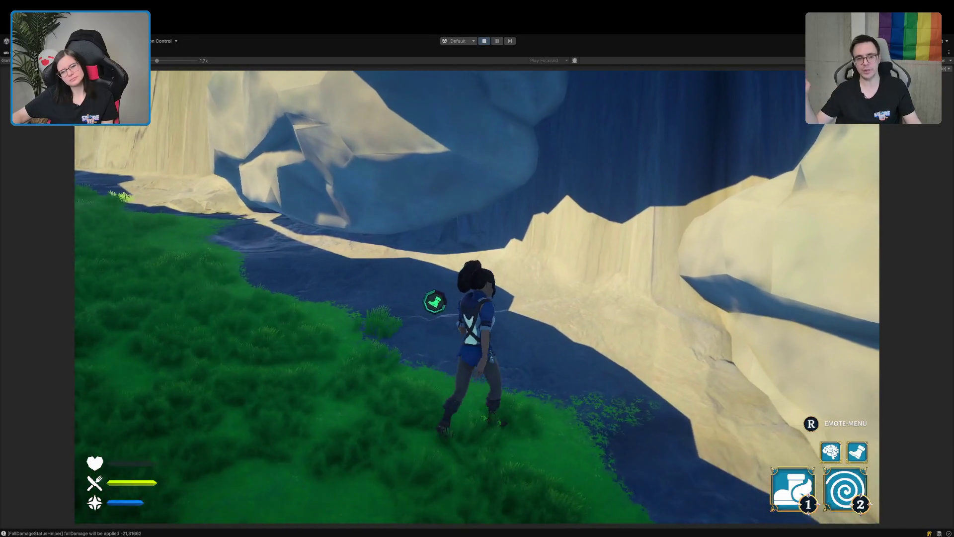
Climb the cave wall onto the grassy ledge, then walk off it to test fall damage
key("w")
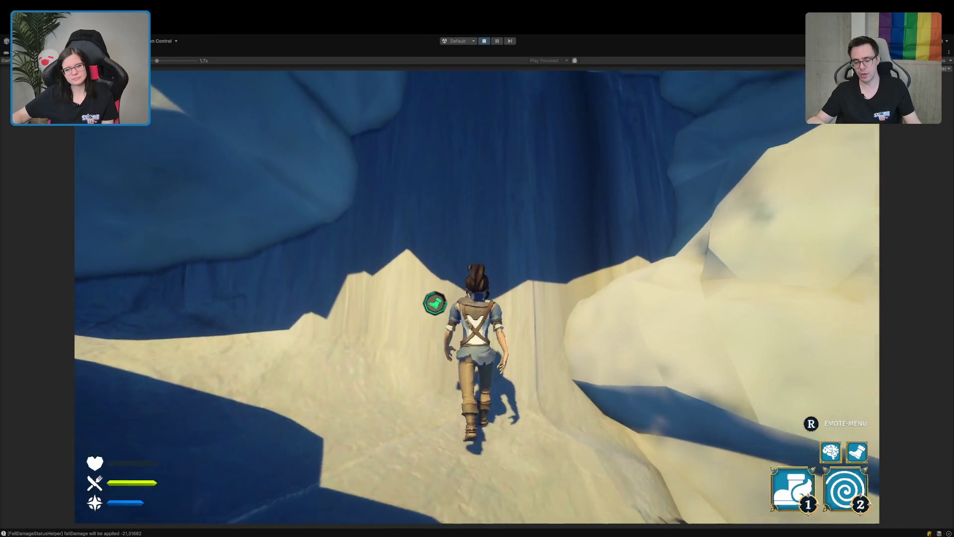
key("w")
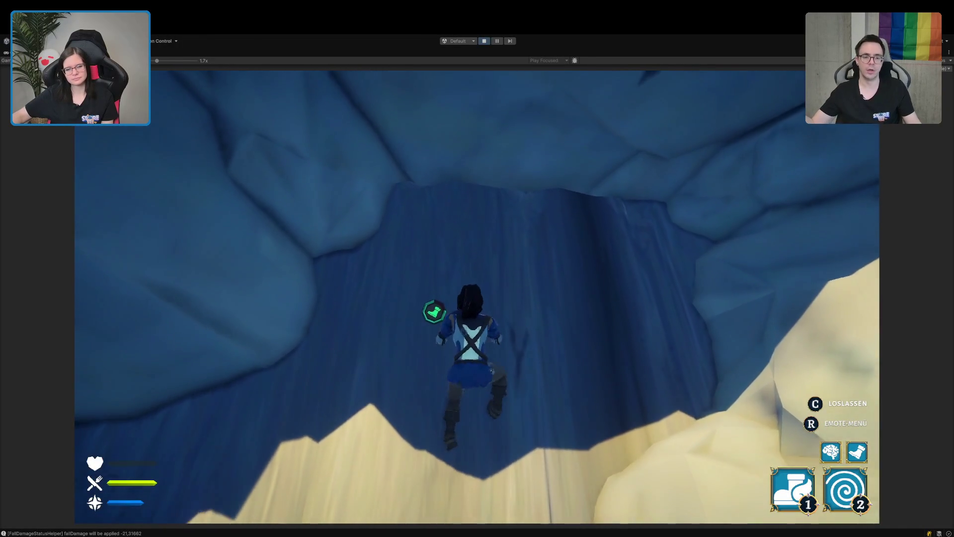
key("w")
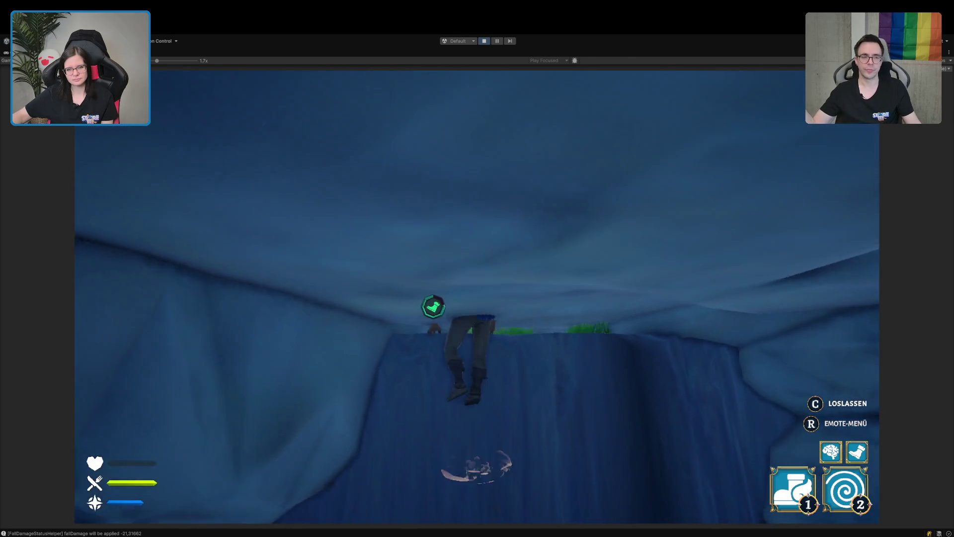
key("w")
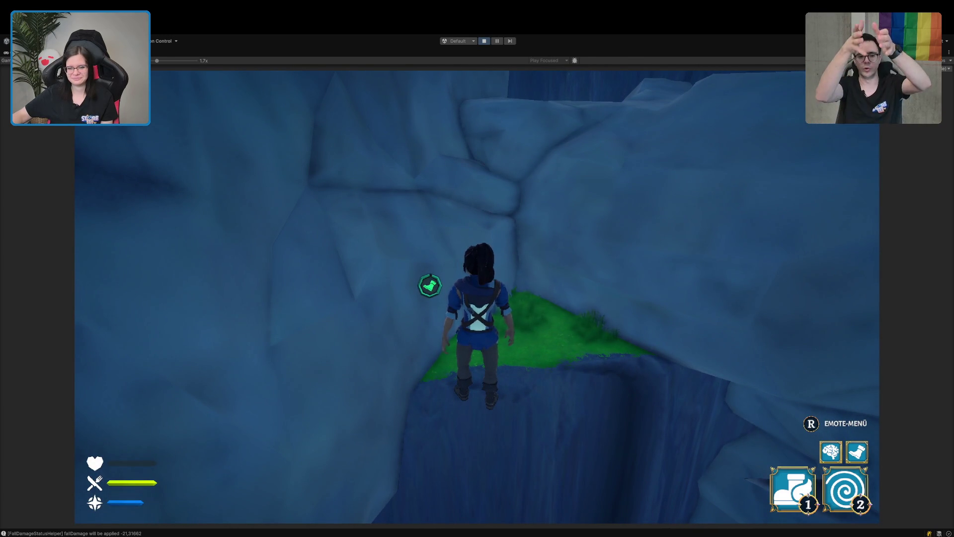
key("w")
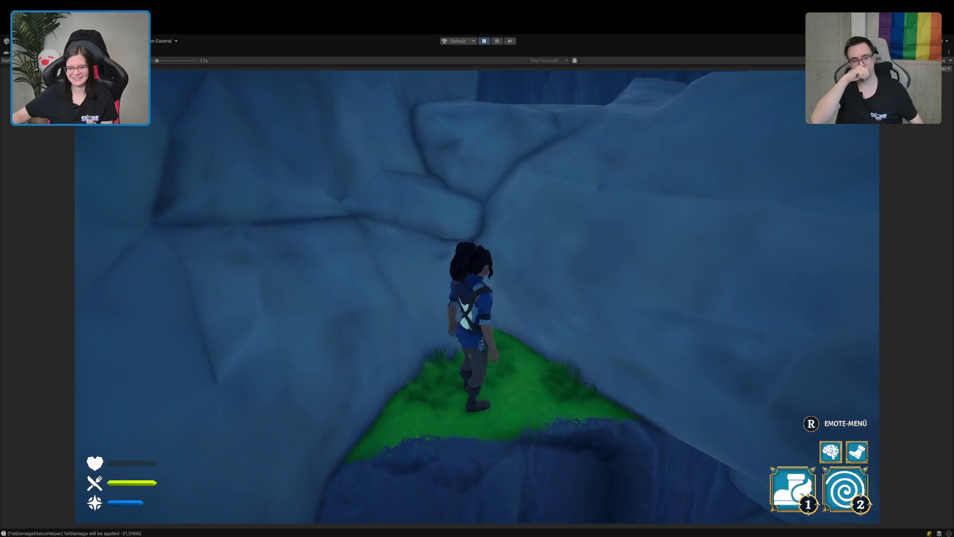
key("s")
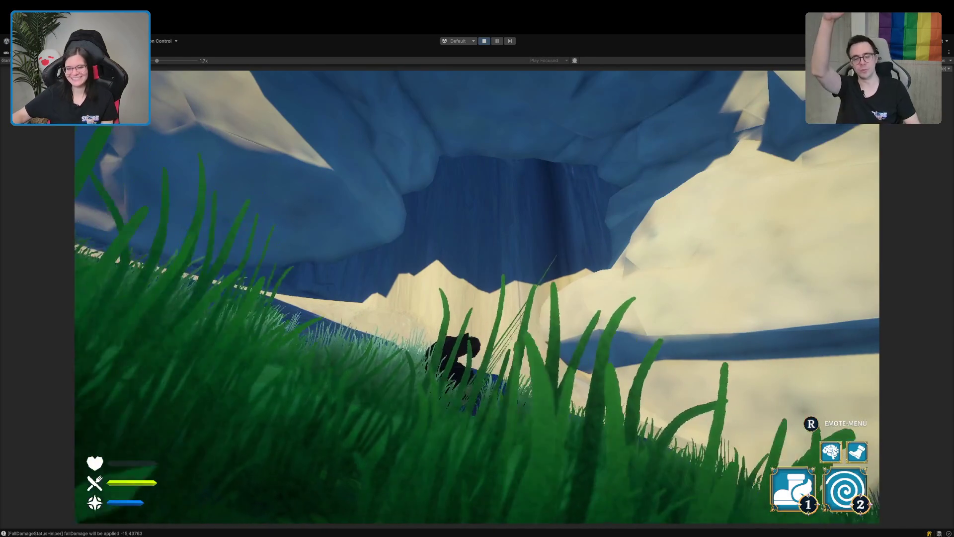
Climb the cliff back to the grassy ledge and stand at its edge facing the meadow
key("w")
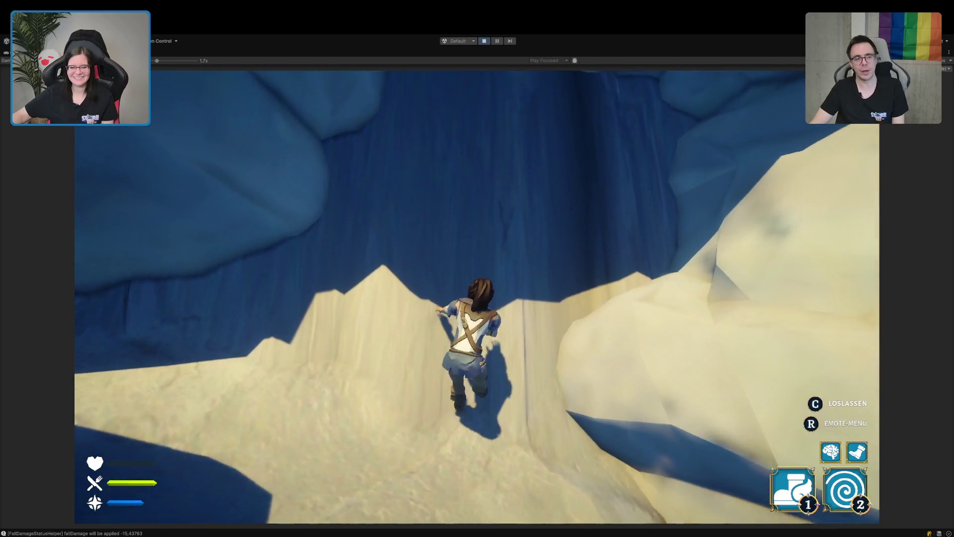
key("w")
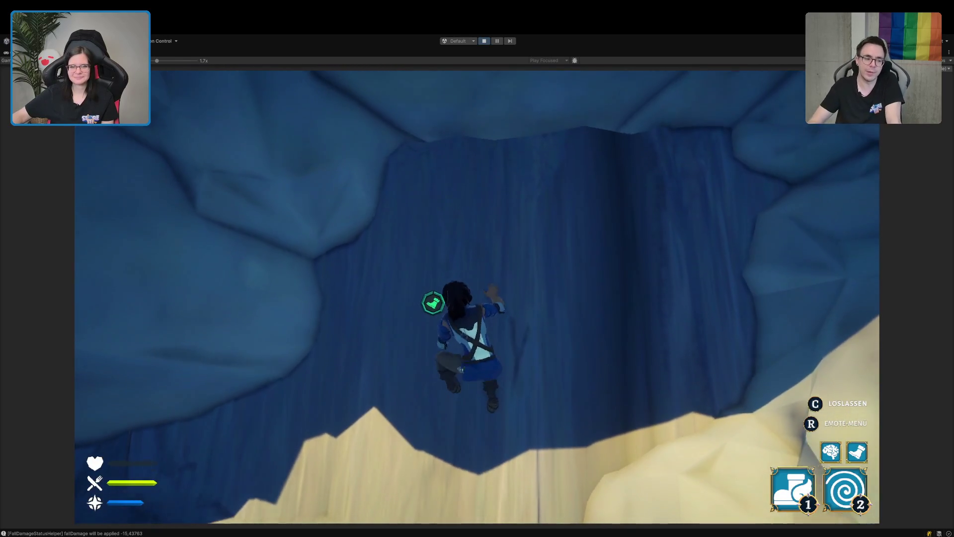
key("w")
key("w")
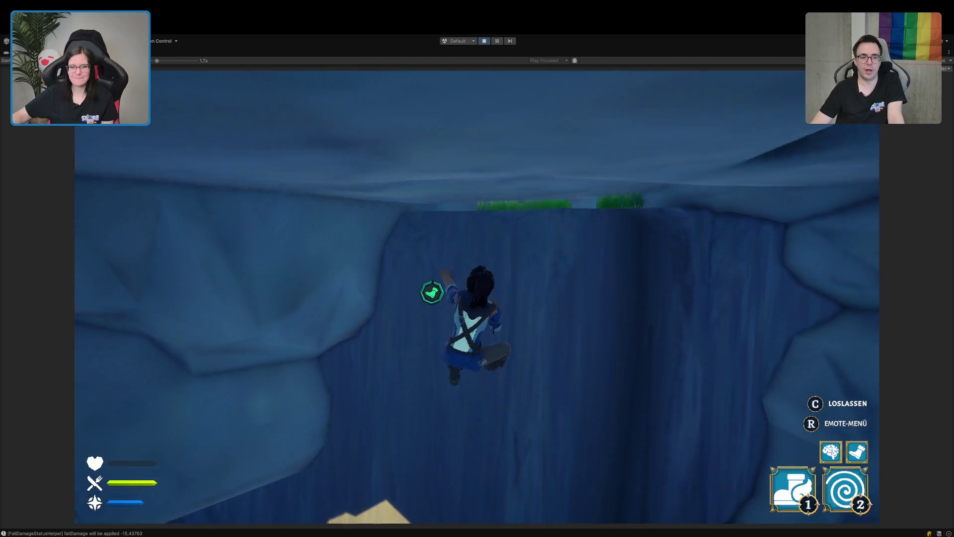
key("w")
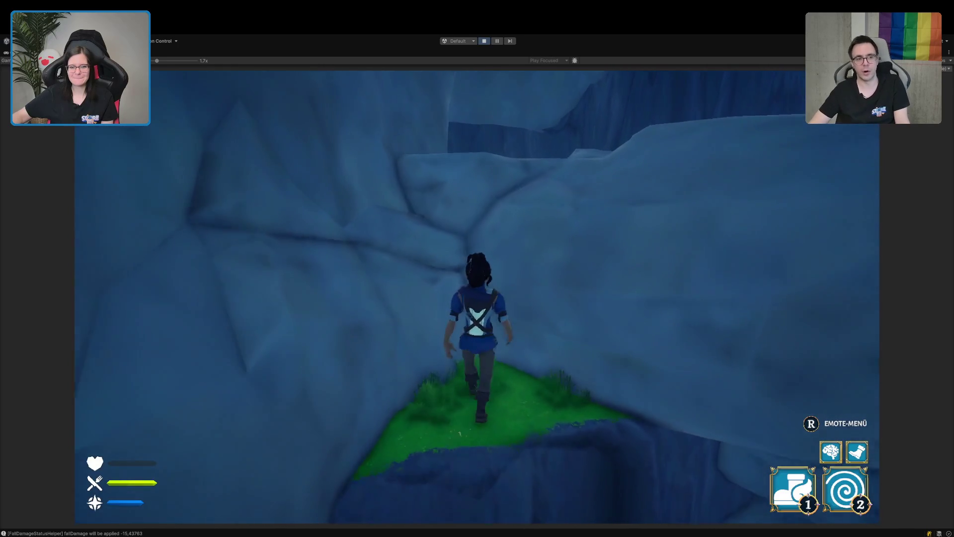
key("w")
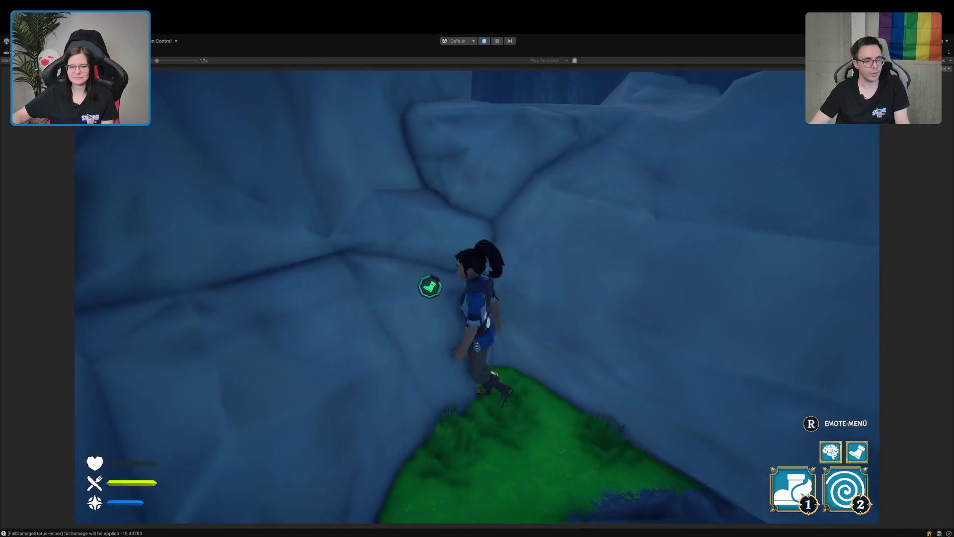
key("w")
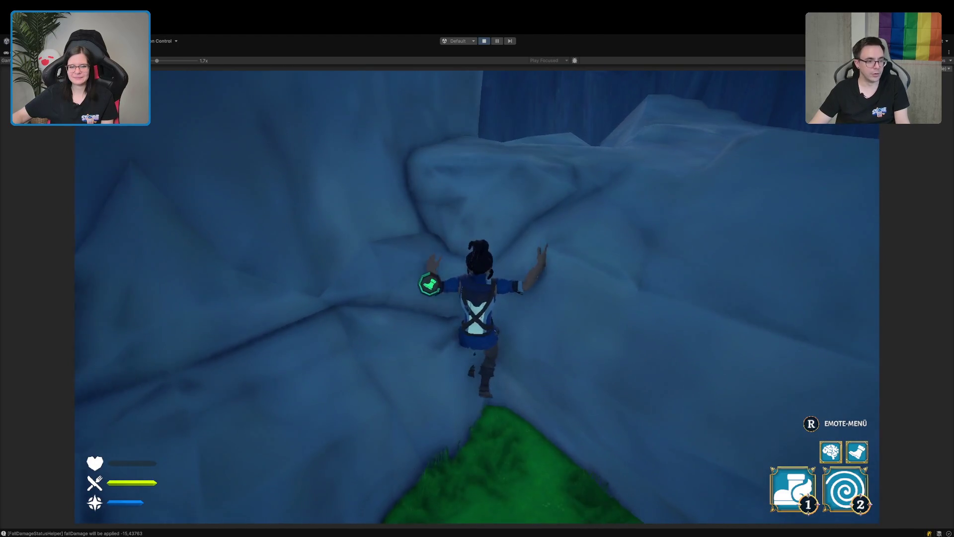
key("s")
key("w")
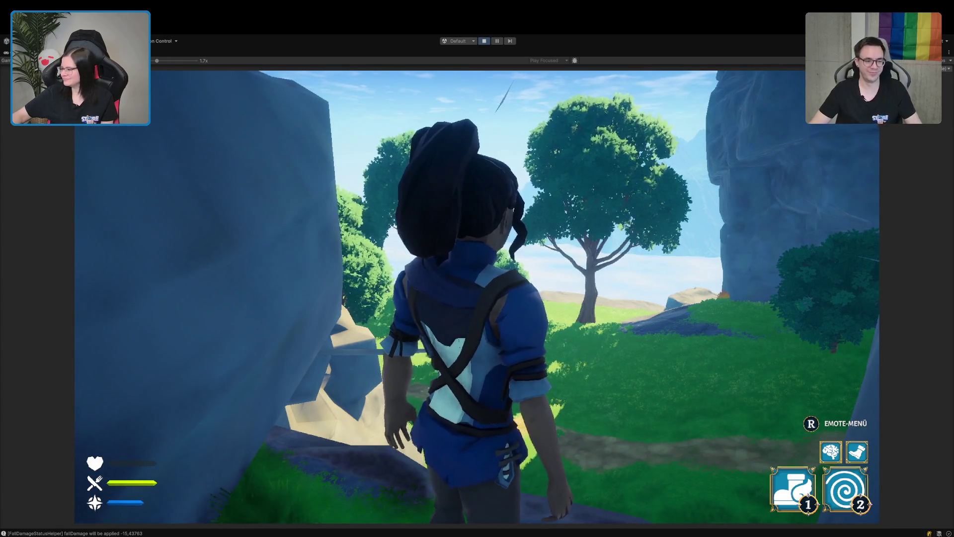
key("s")
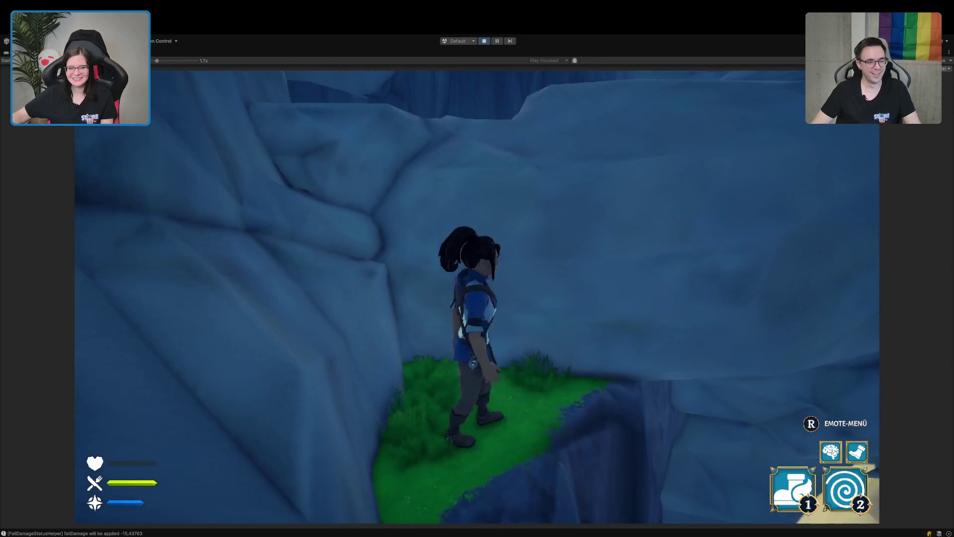
key("w")
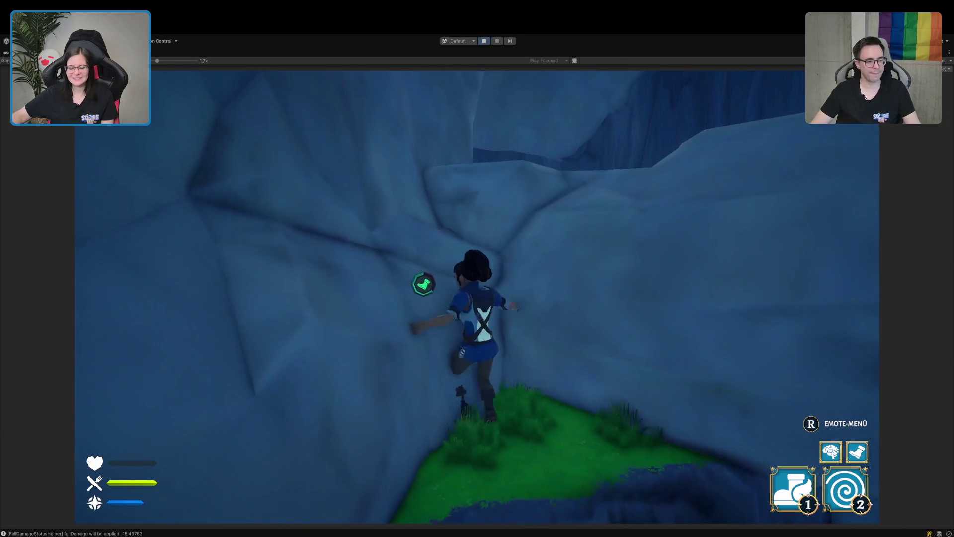
key("s")
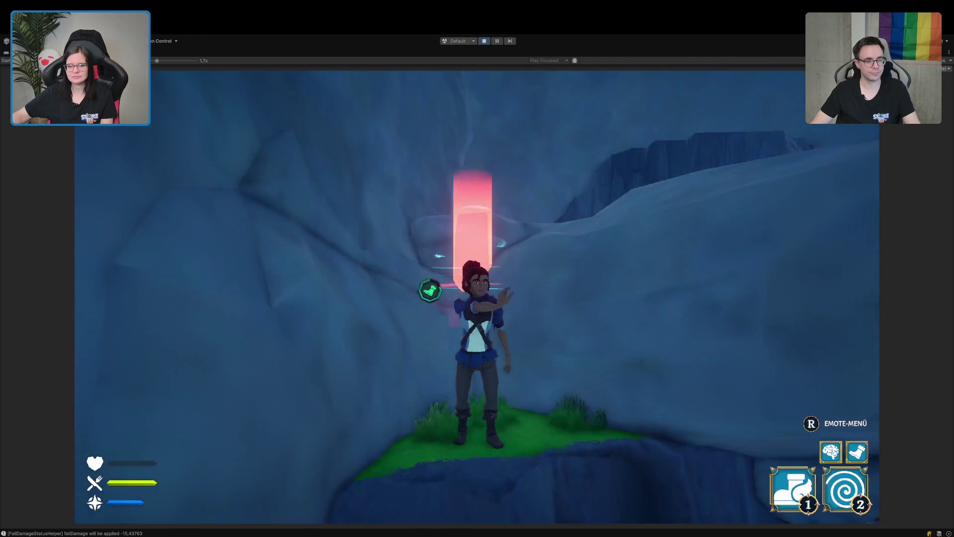
key("w")
key("w")
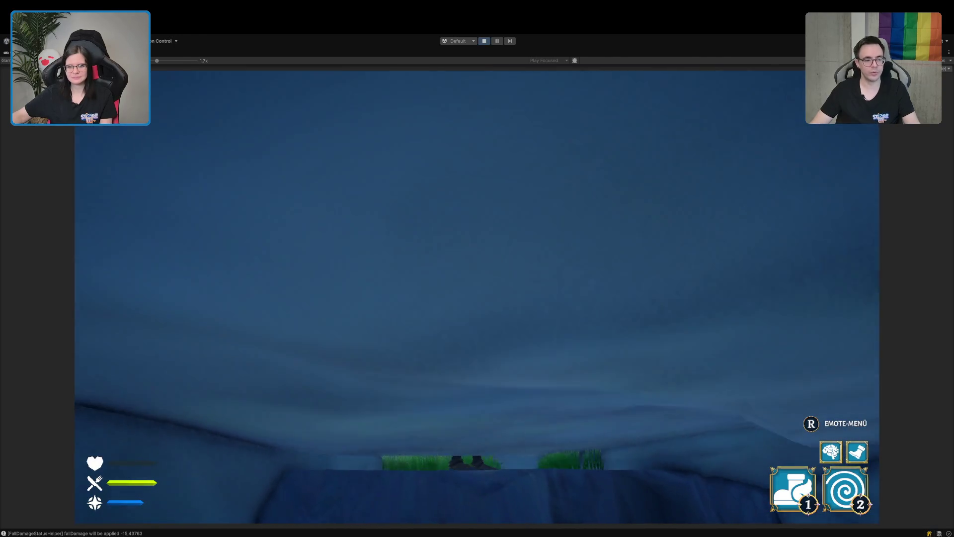
key("s")
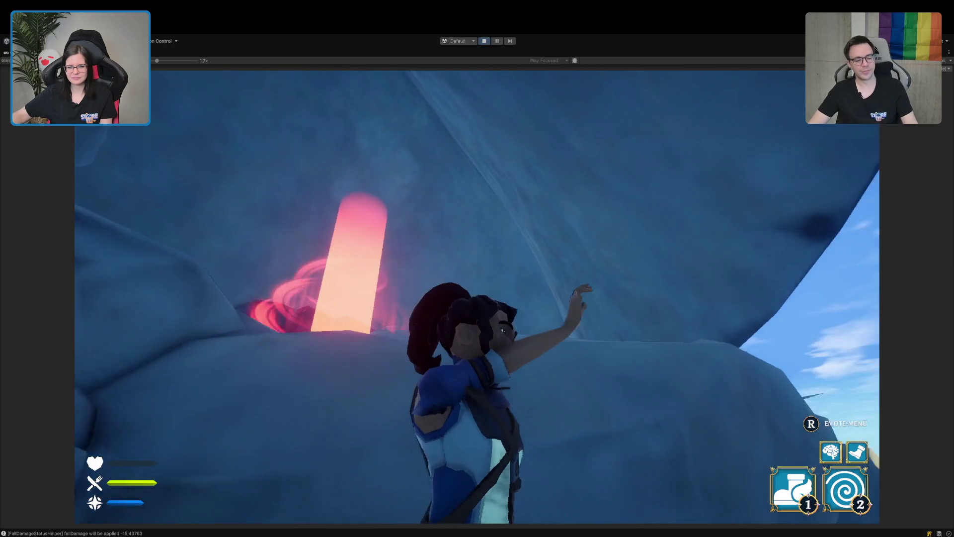
key("2")
key("a")
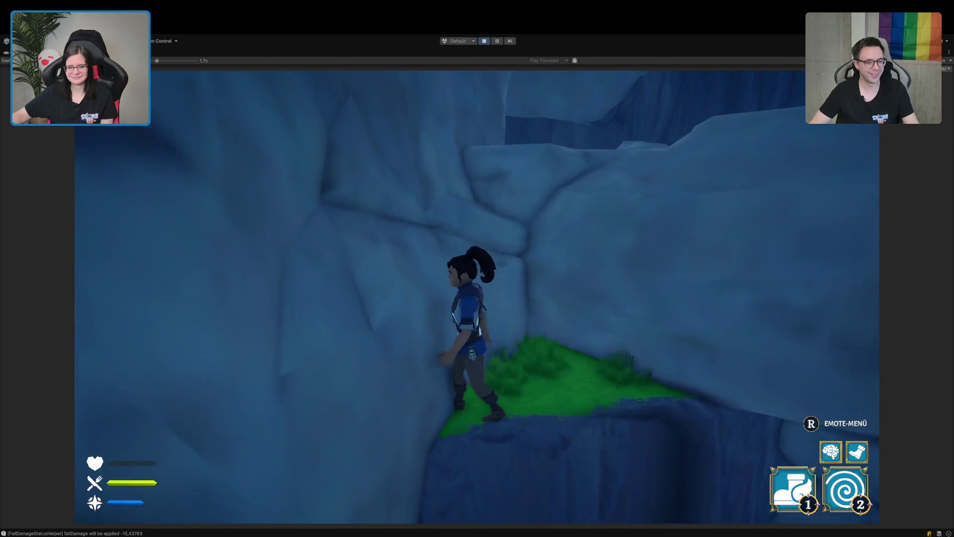
key("w")
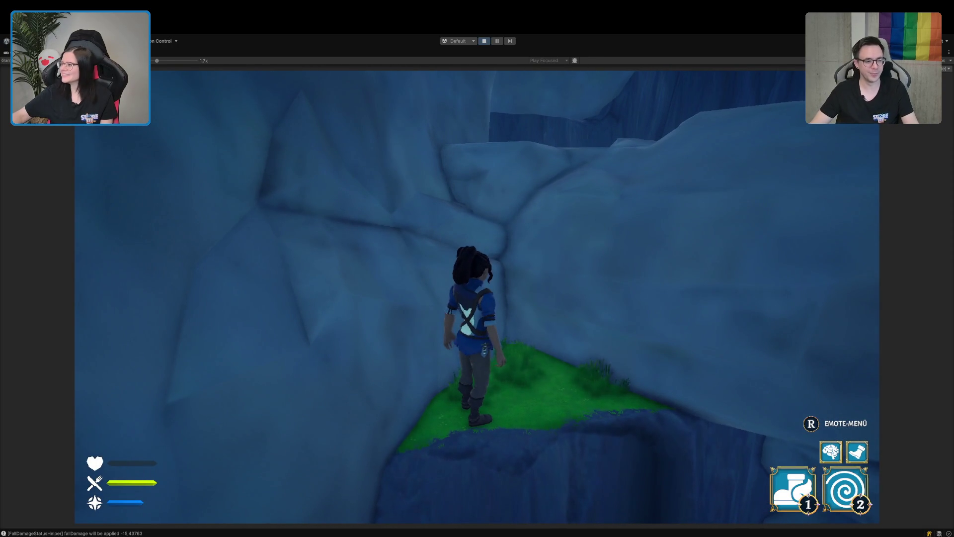
key("w")
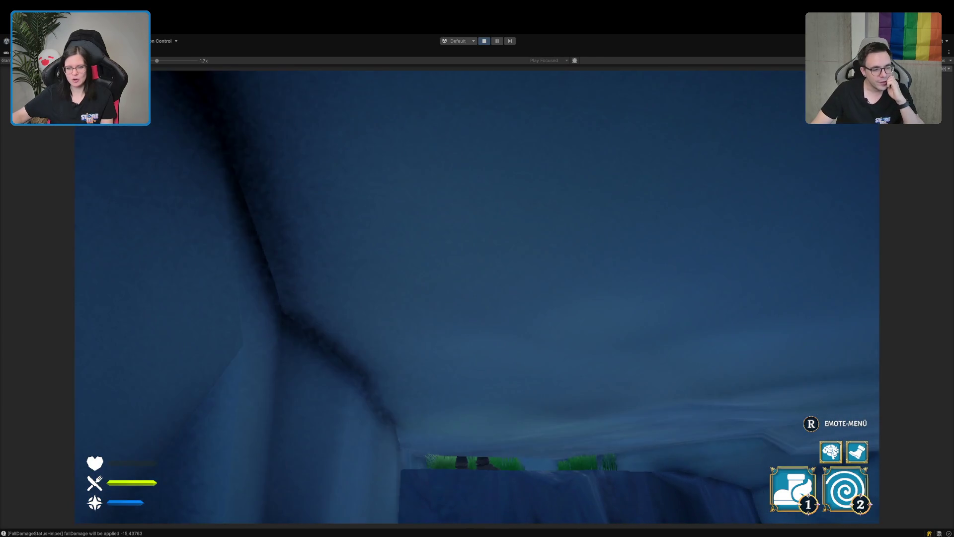
key("w")
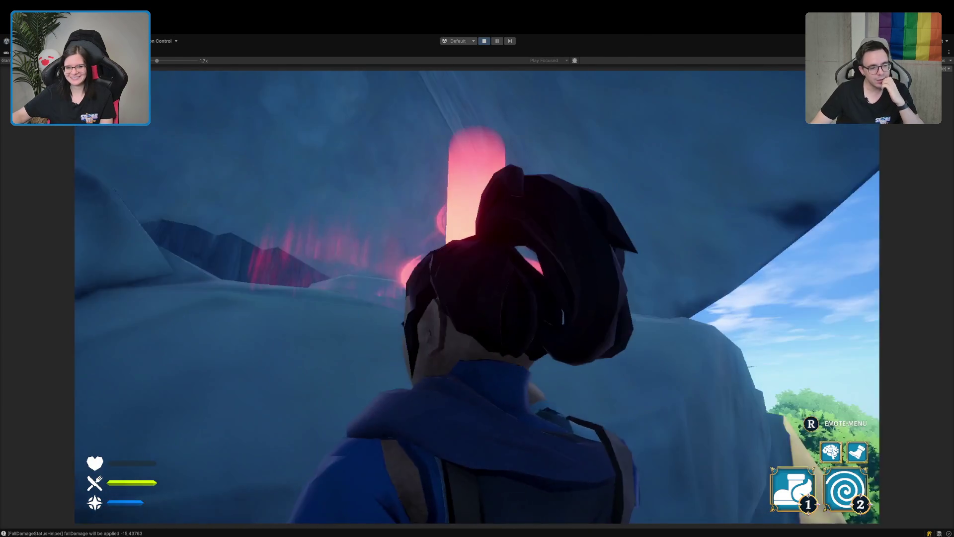
key("w")
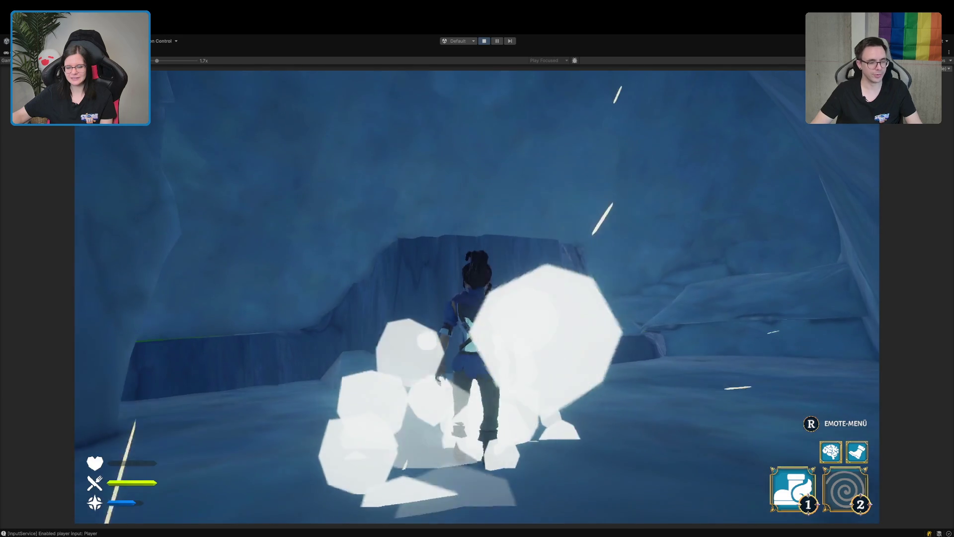
key("w")
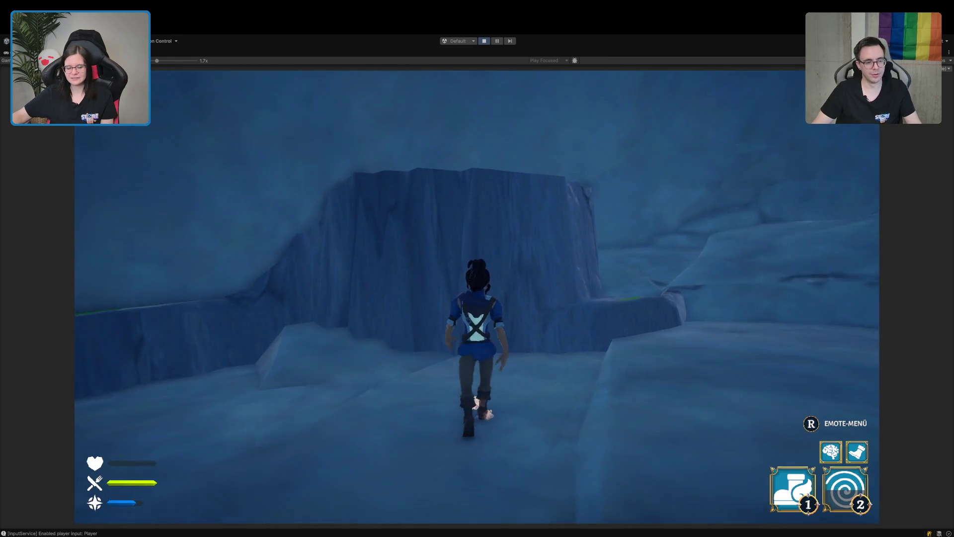
key("w")
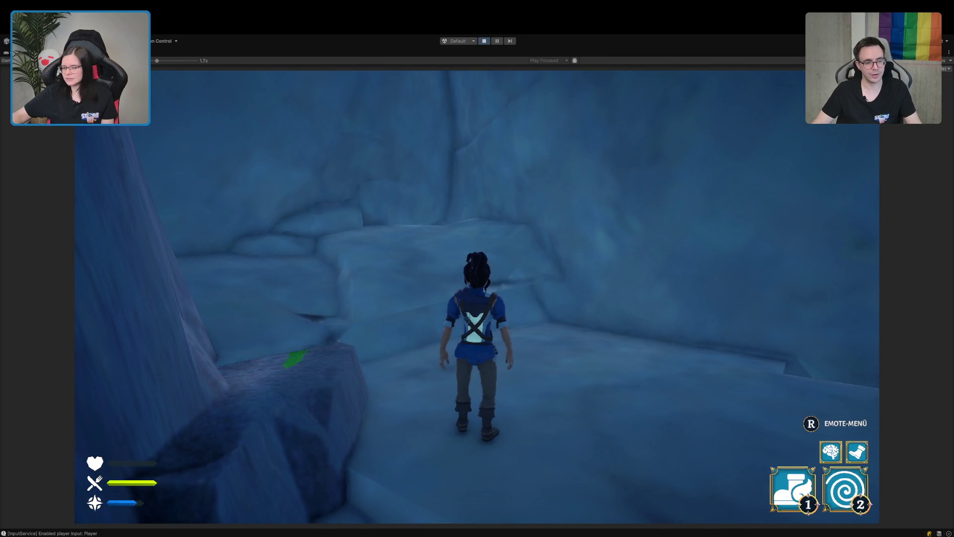
key("w")
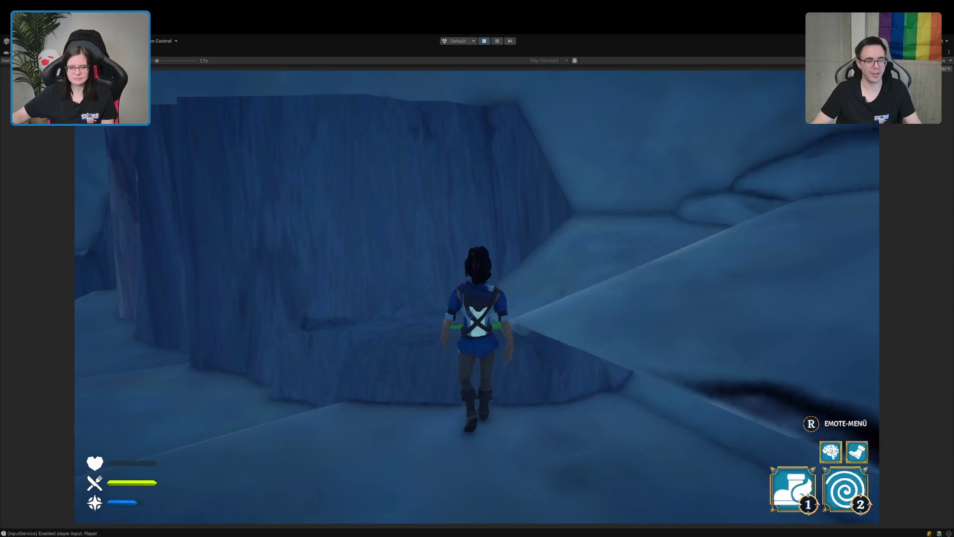
key("w")
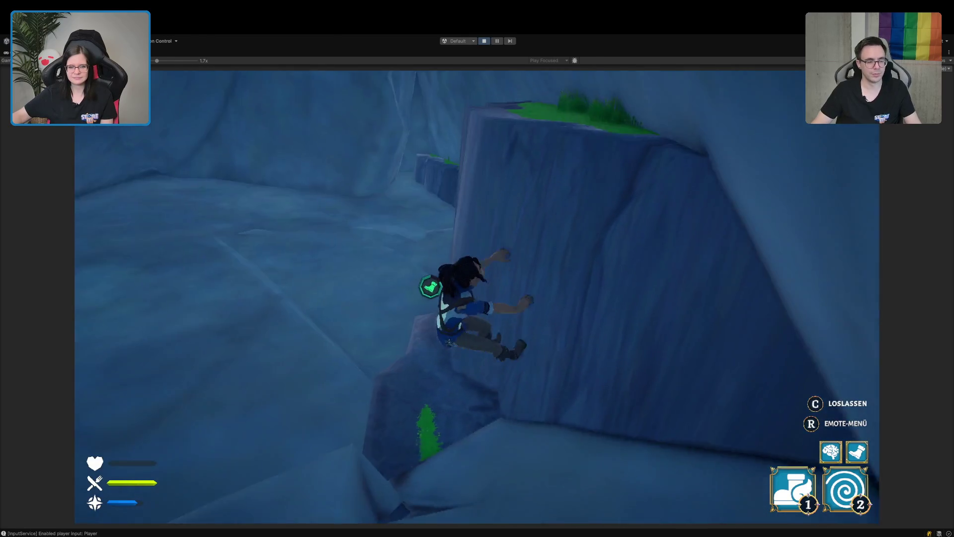
key("w")
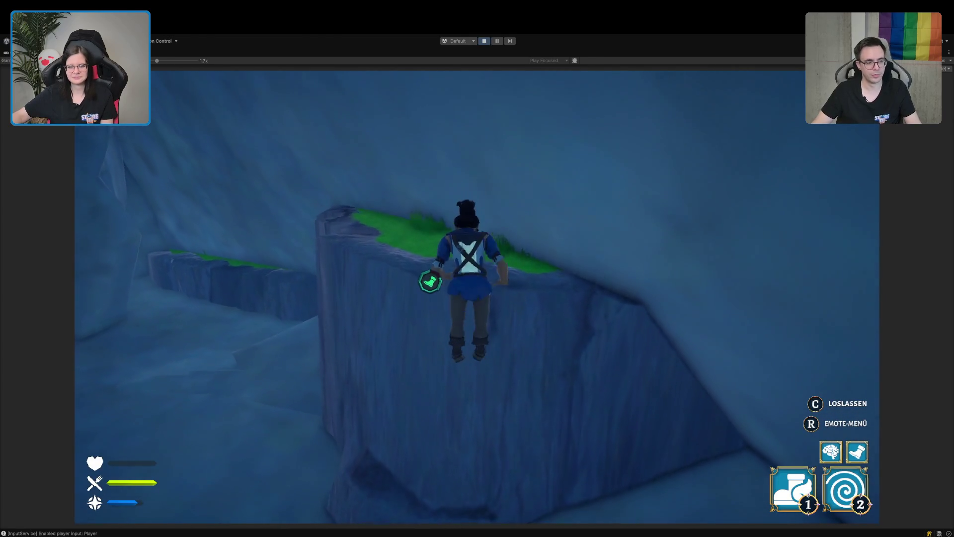
key("w")
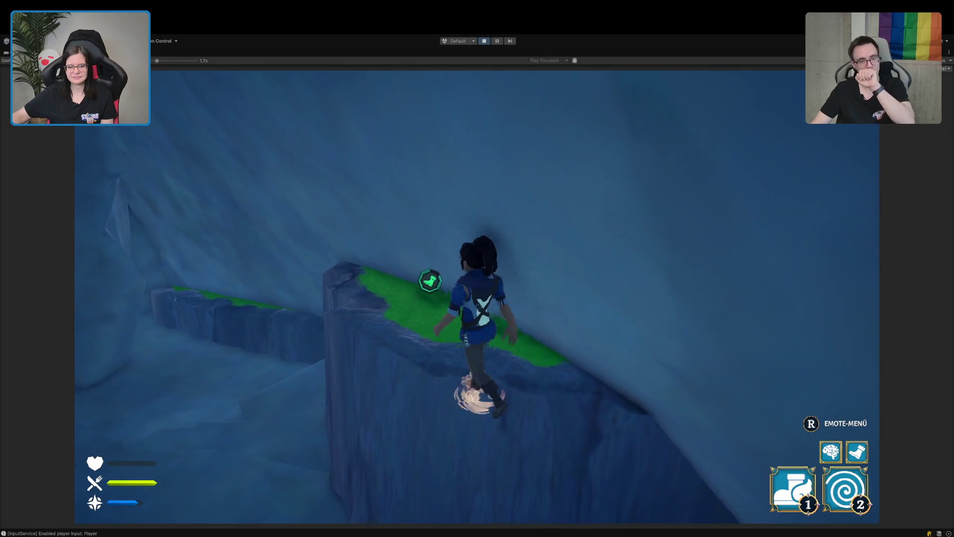
key("a")
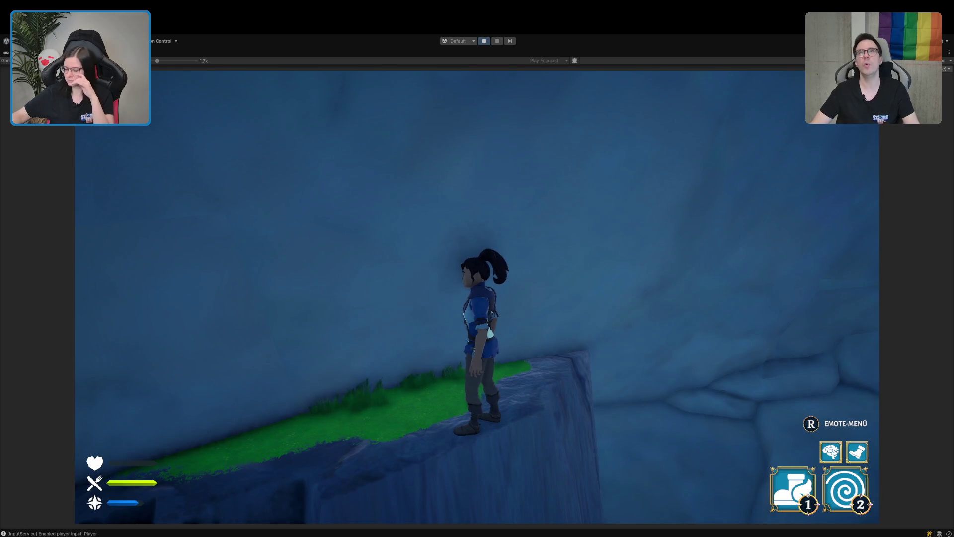
key("w")
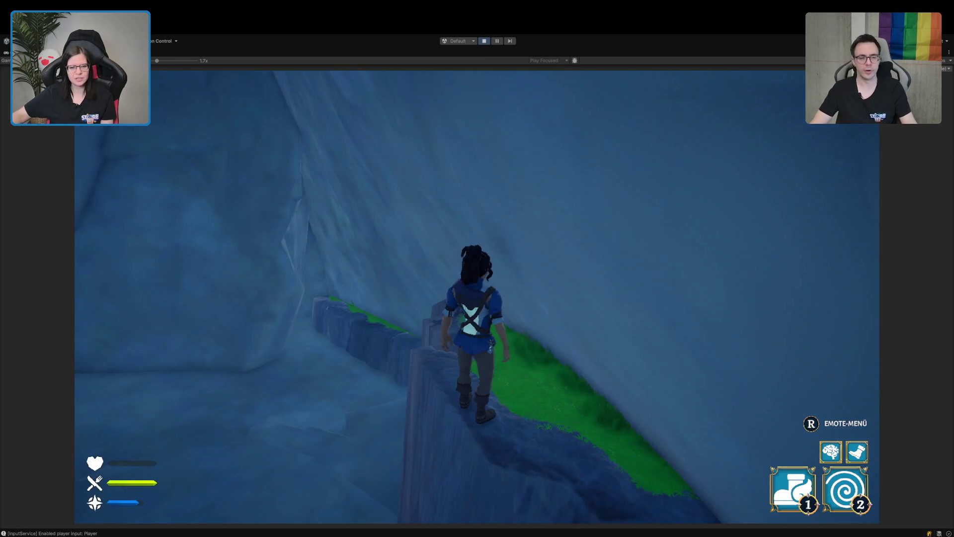
key("w")
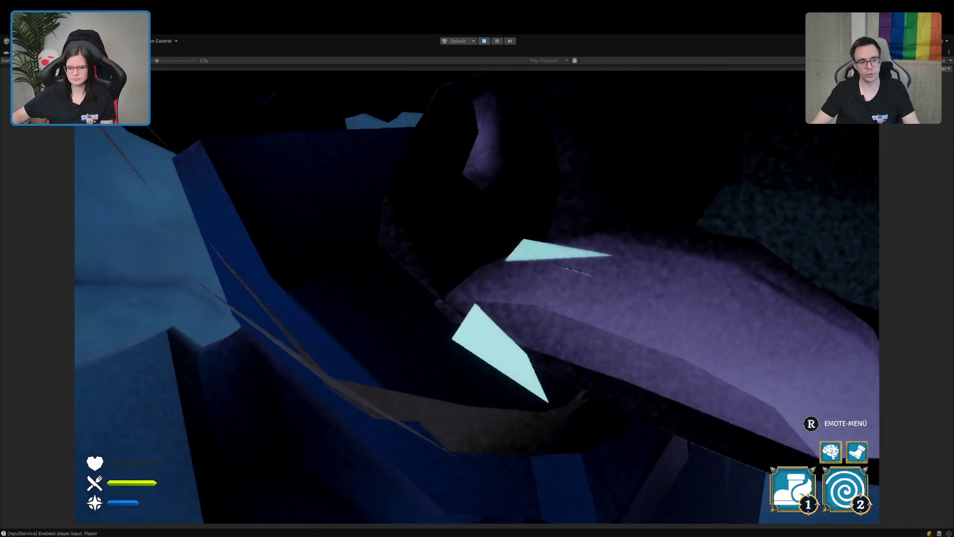
key("s")
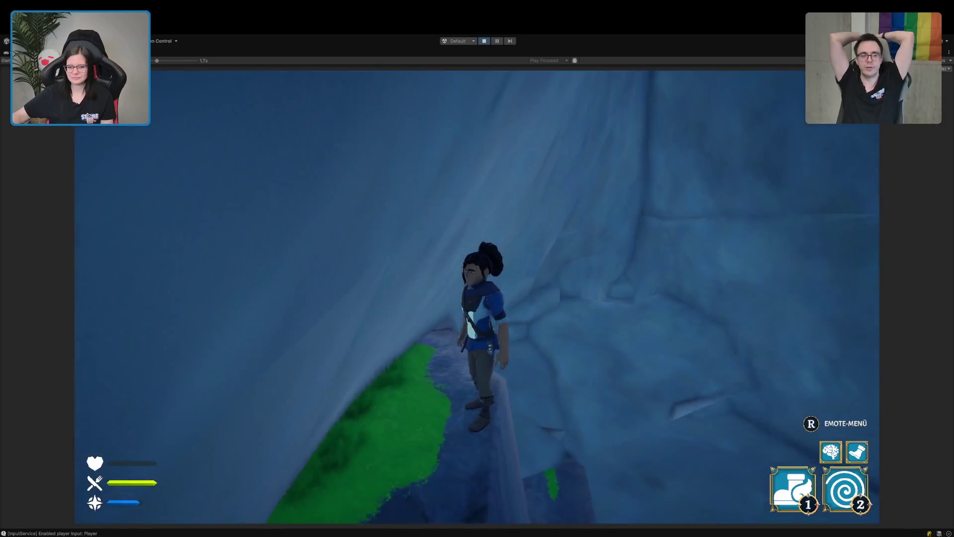
key("w")
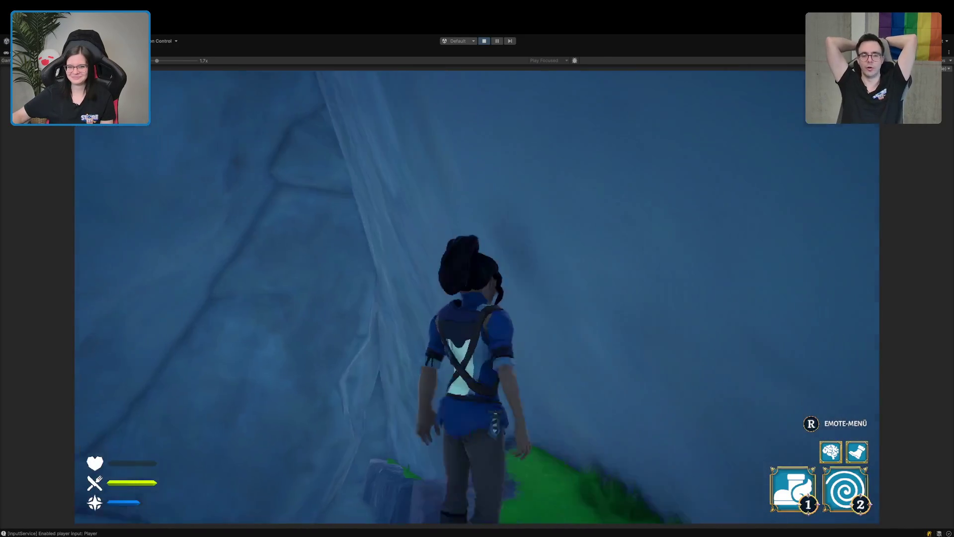
key("a")
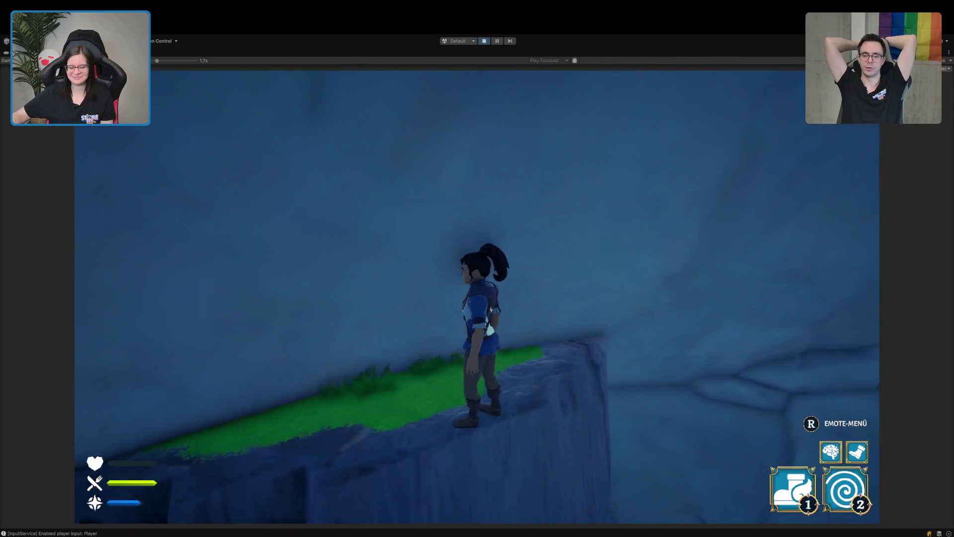
key("w")
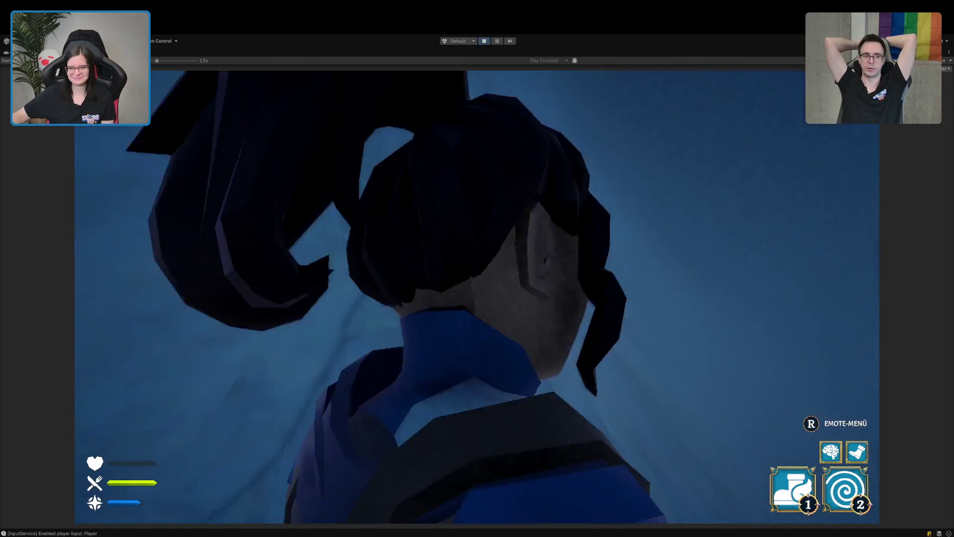
key("a")
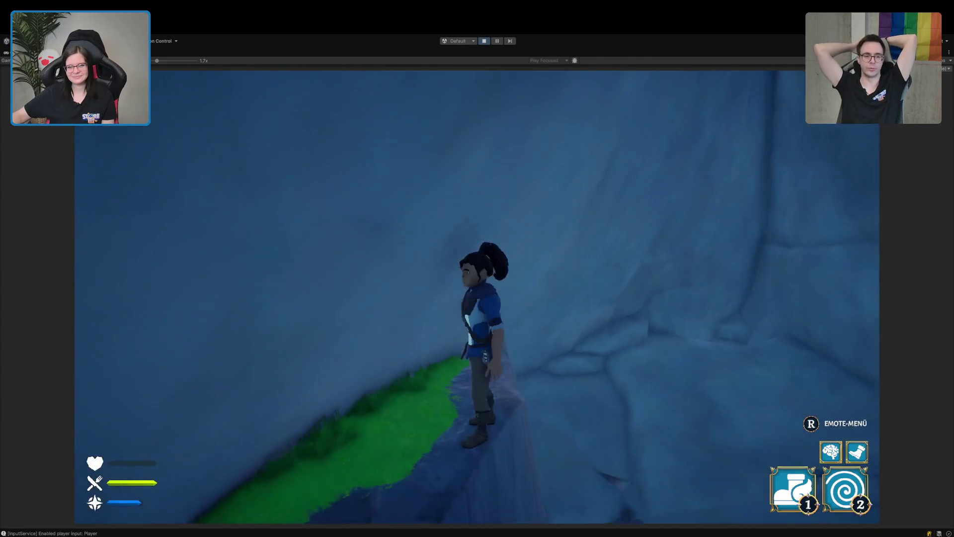
key("w")
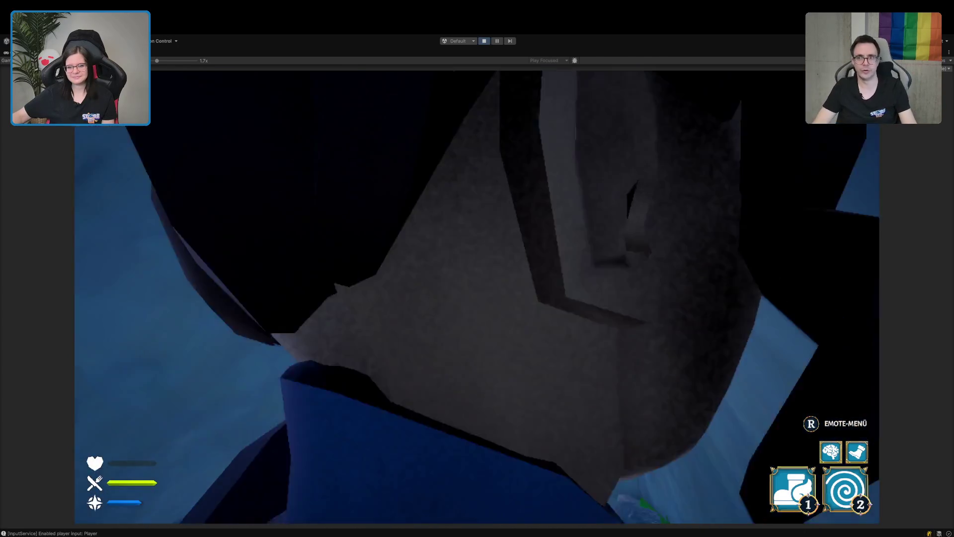
key("w")
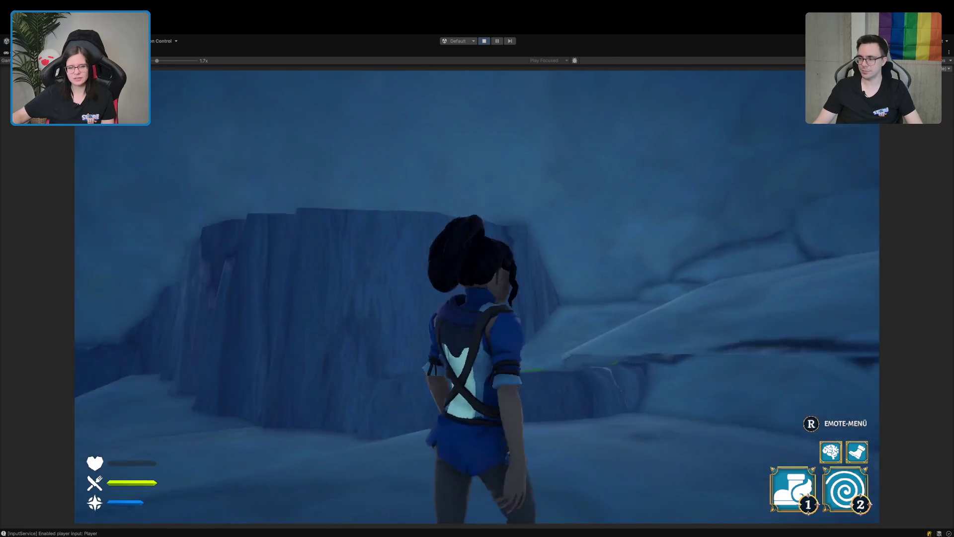
key("Escape")
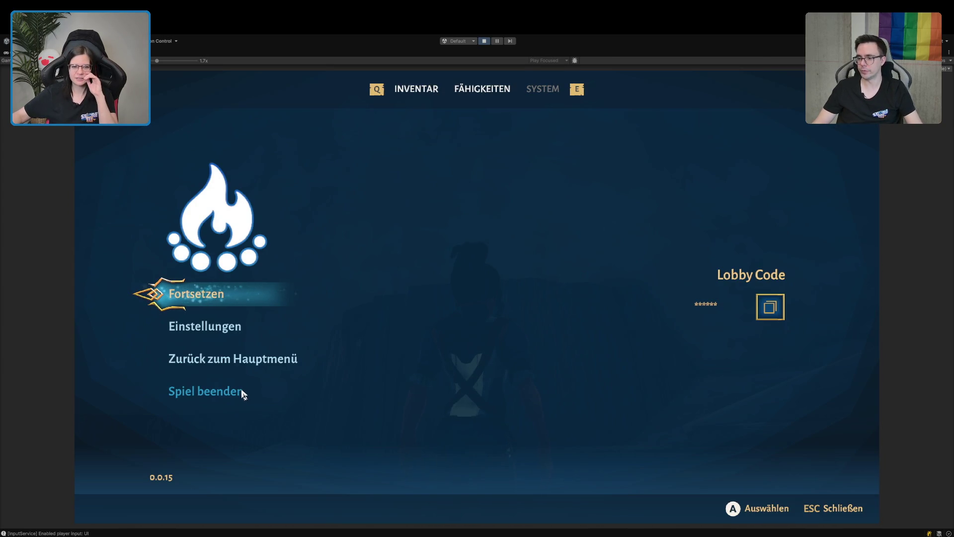
Quit via Spiel beenden, confirm Ja to leave Play mode, clear the Console, and show the Project browser
left_click(243, 392)
left_click(415, 340)
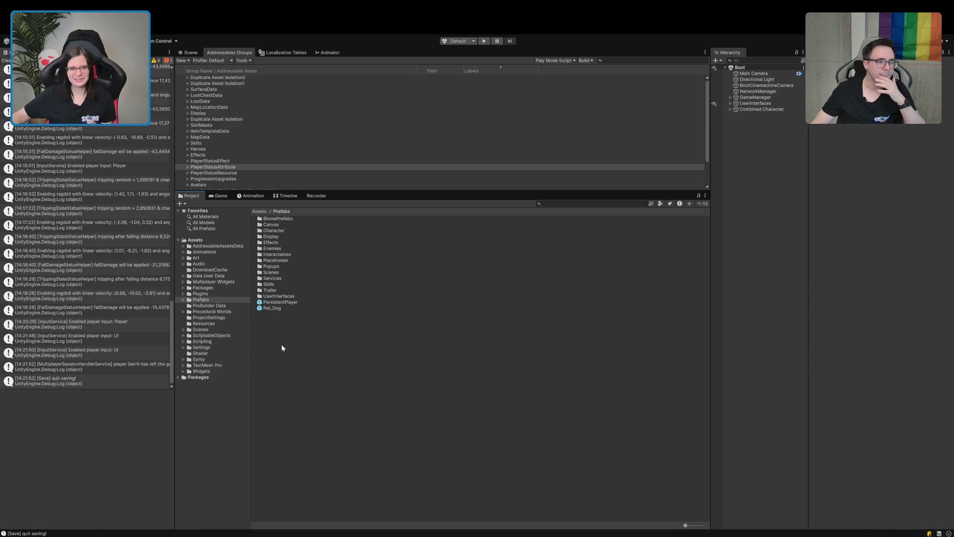
left_click(6, 62)
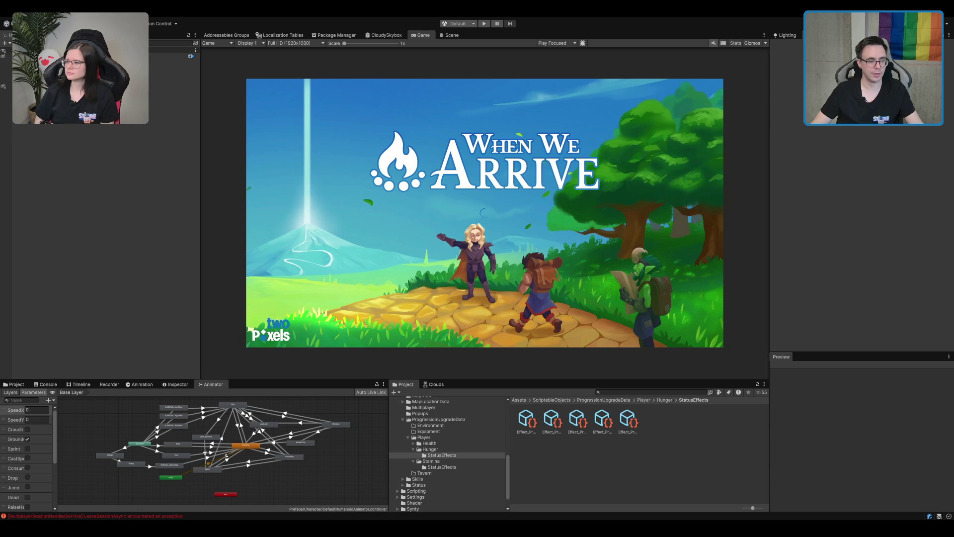
left_click(14, 384)
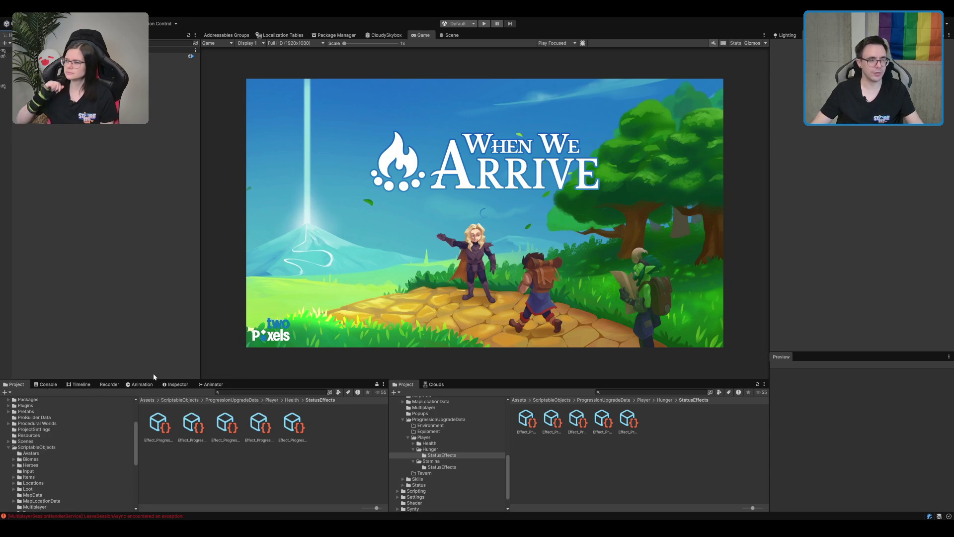
Inspect the GameManager and services objects to find MapService's settings
left_click(75, 56)
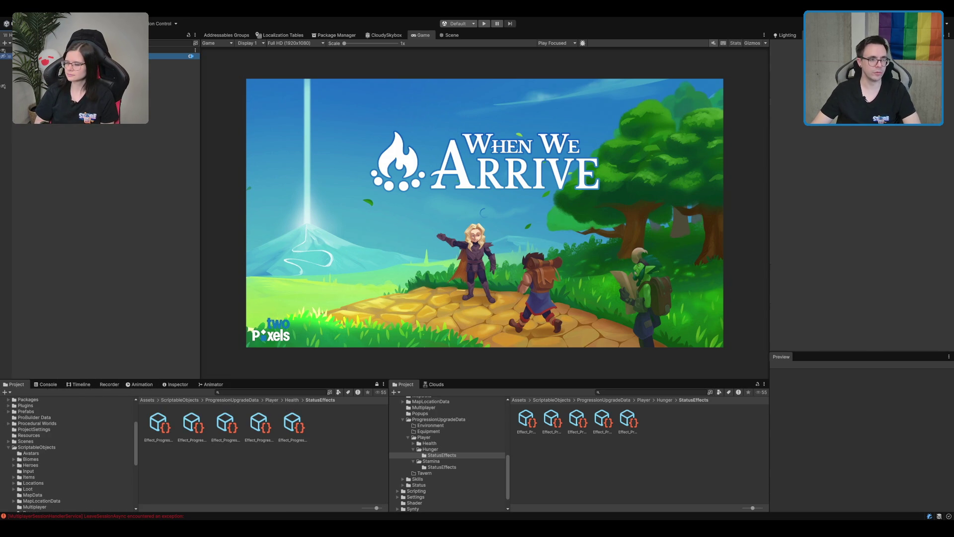
left_click(174, 85)
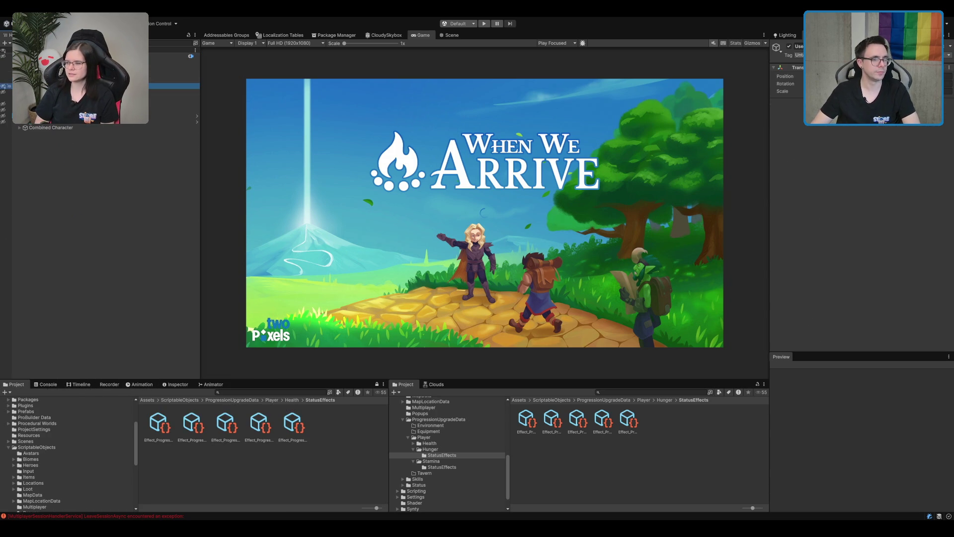
left_click(184, 79)
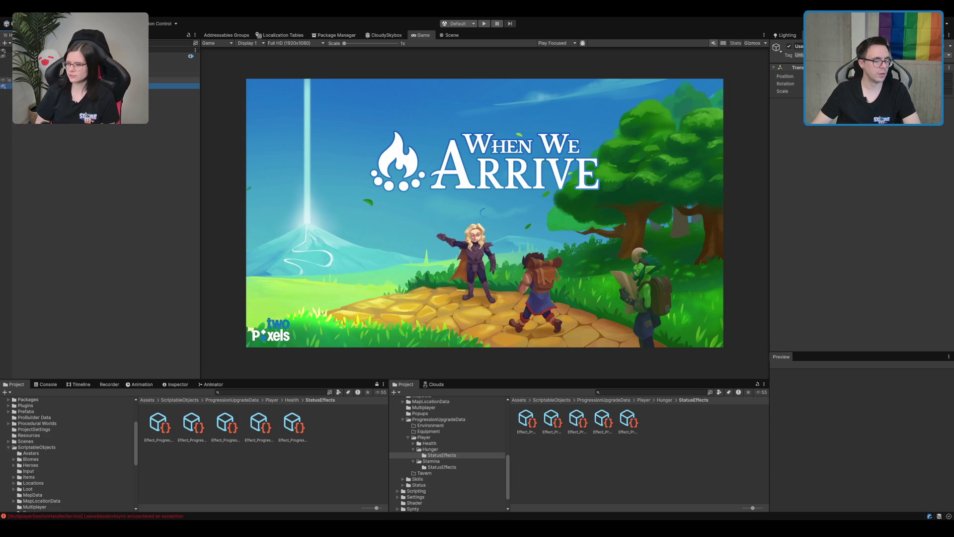
left_click(55, 229)
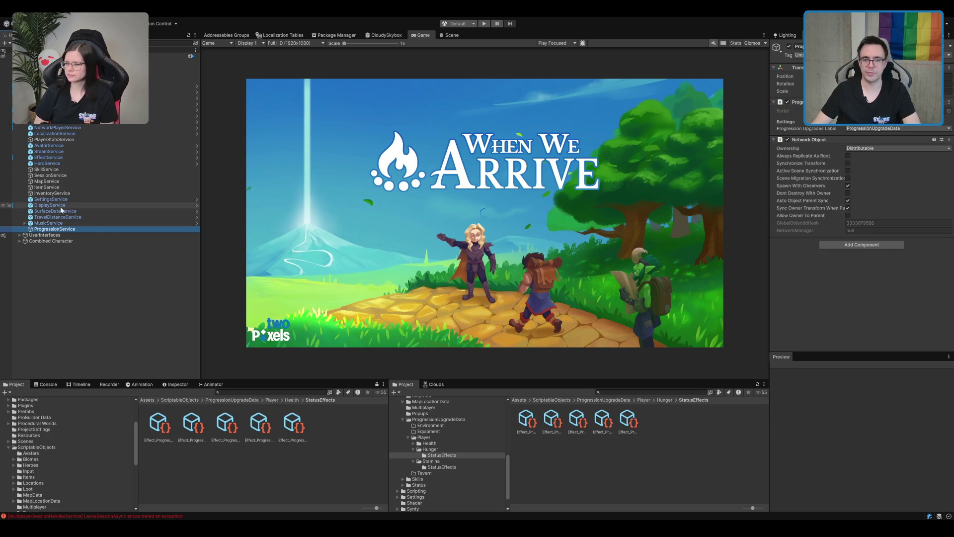
left_click(59, 181)
left_click(826, 169)
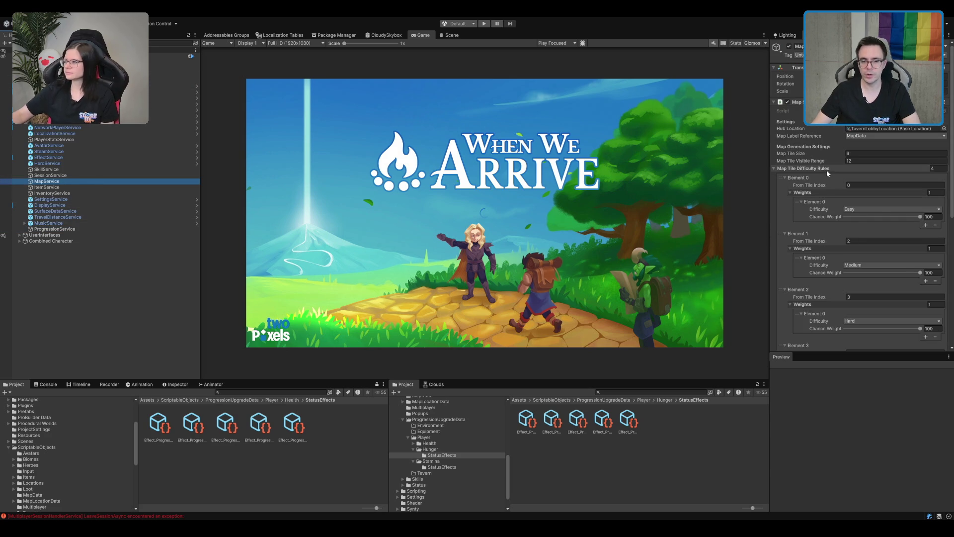
Add a MapBiomeData_Savanna entry to MapService's Map Biome Data list and start Play mode
left_click(826, 170)
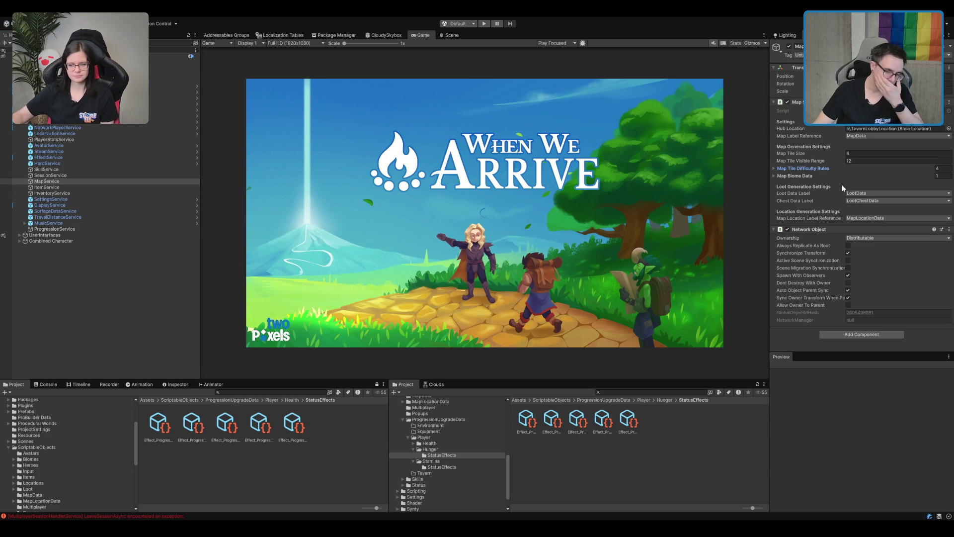
left_click(806, 169)
left_click(807, 169)
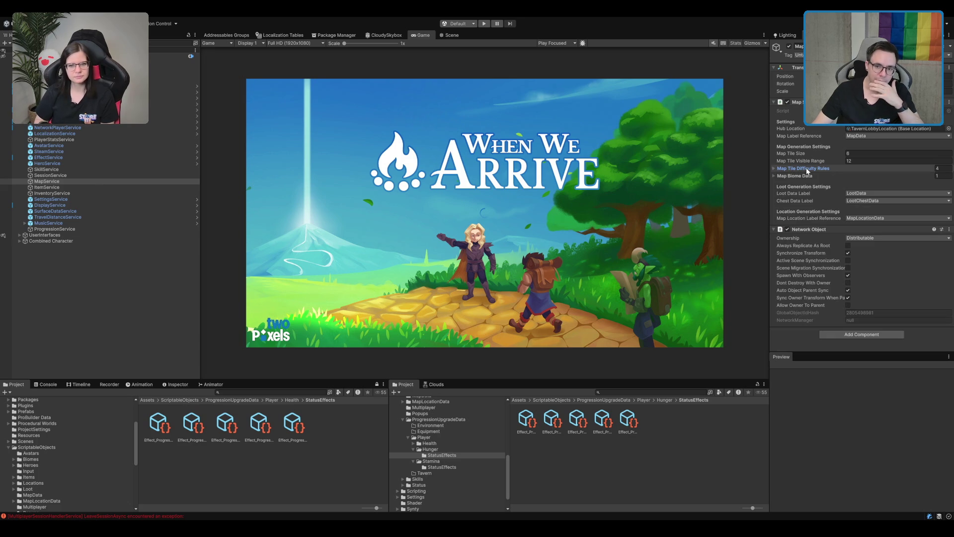
left_click(810, 174)
left_click(892, 185)
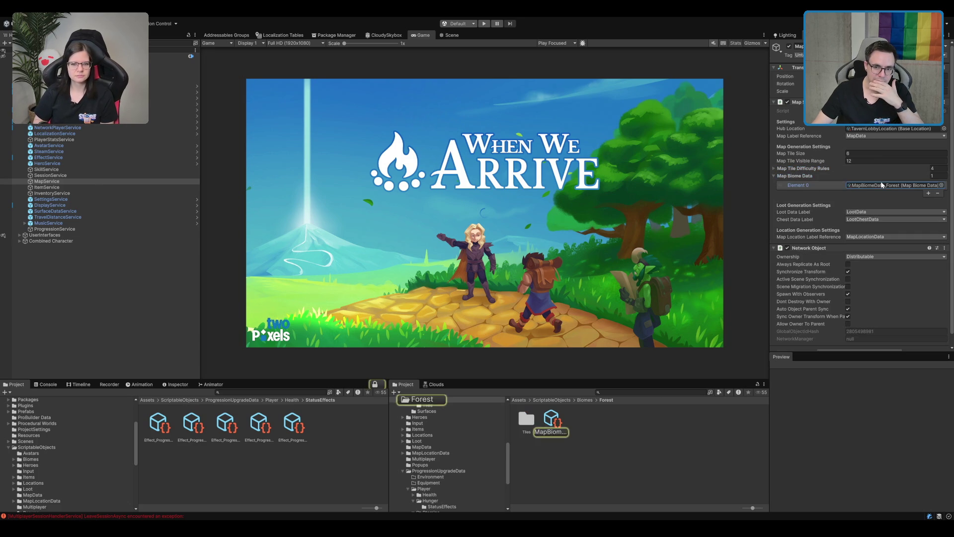
left_click(928, 193)
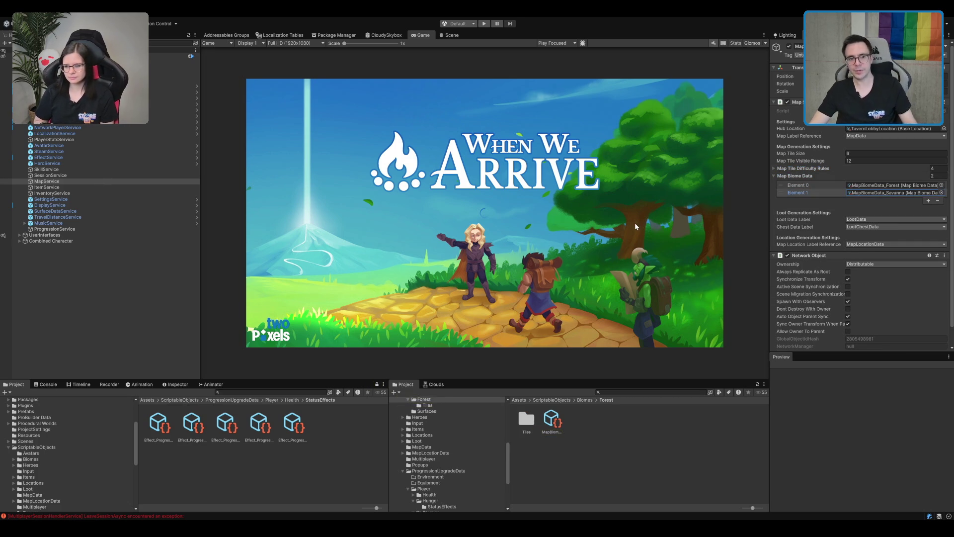
left_click(478, 23)
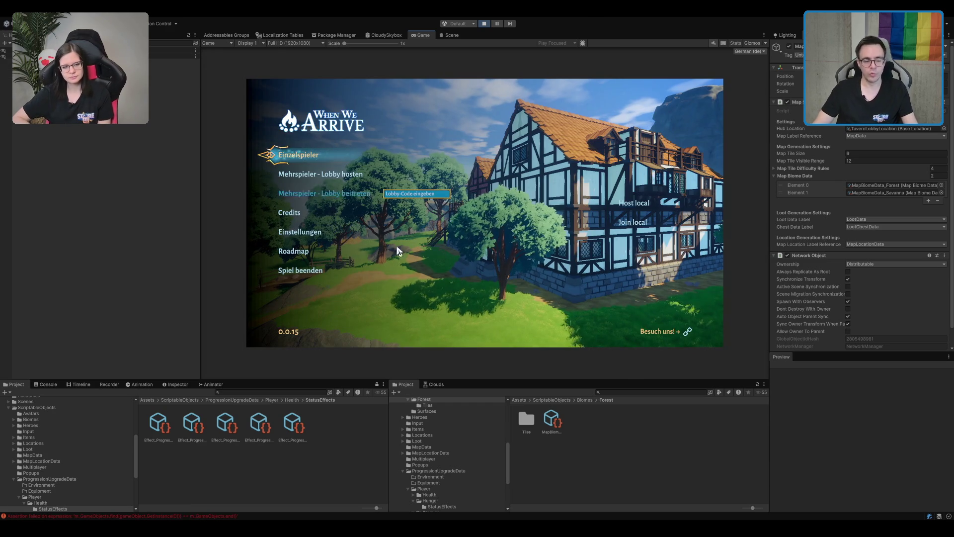
Start a single-player game, run through the tavern into the village, then stop Play mode
left_click(299, 158)
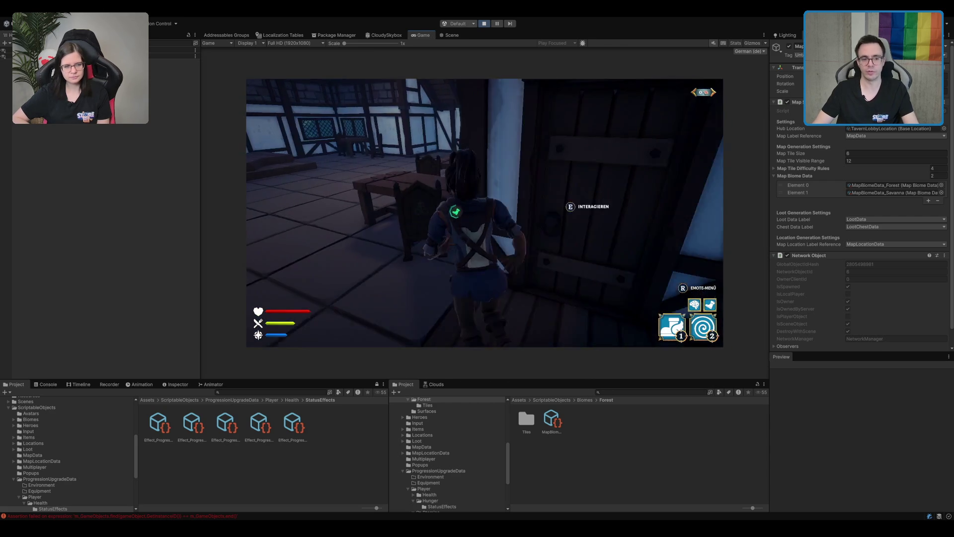
key("2")
key("2")
key("w")
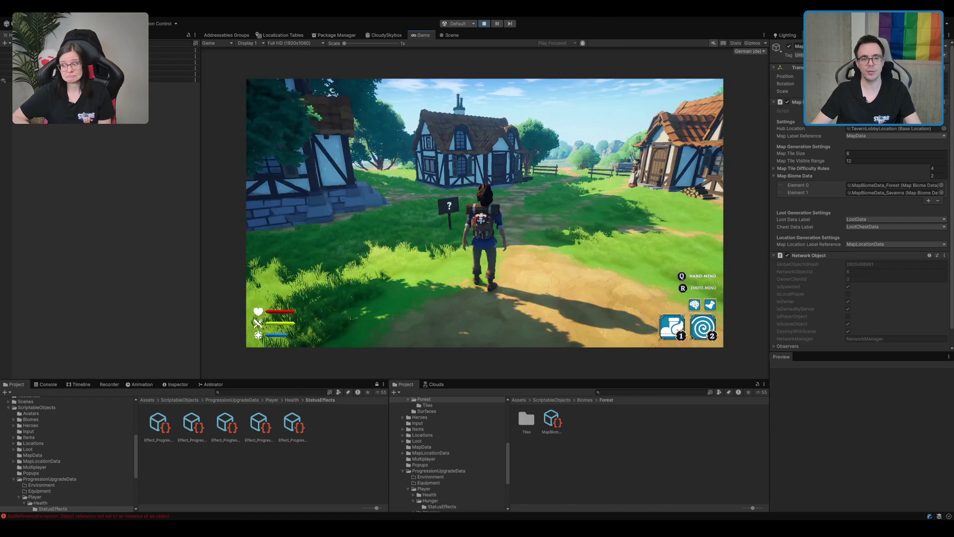
key("w")
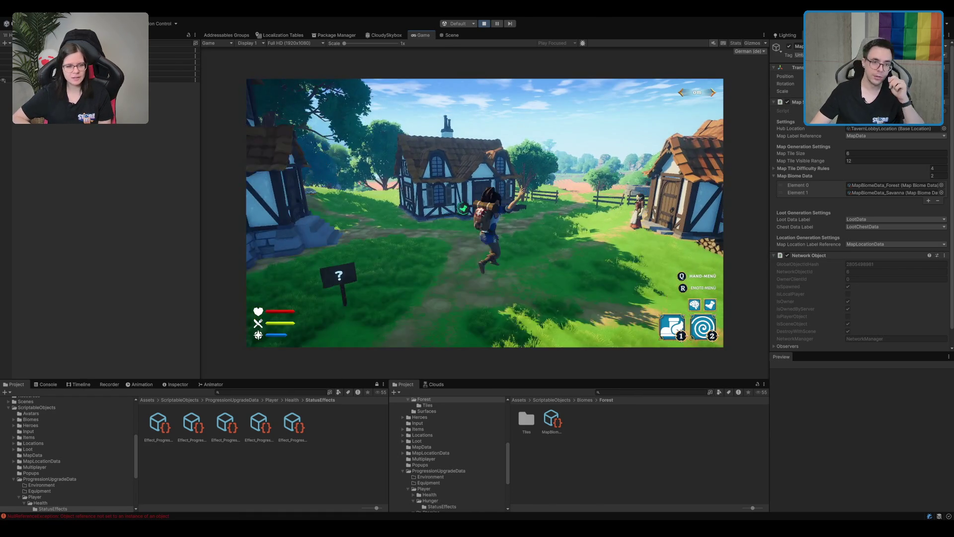
key("space")
left_click(484, 23)
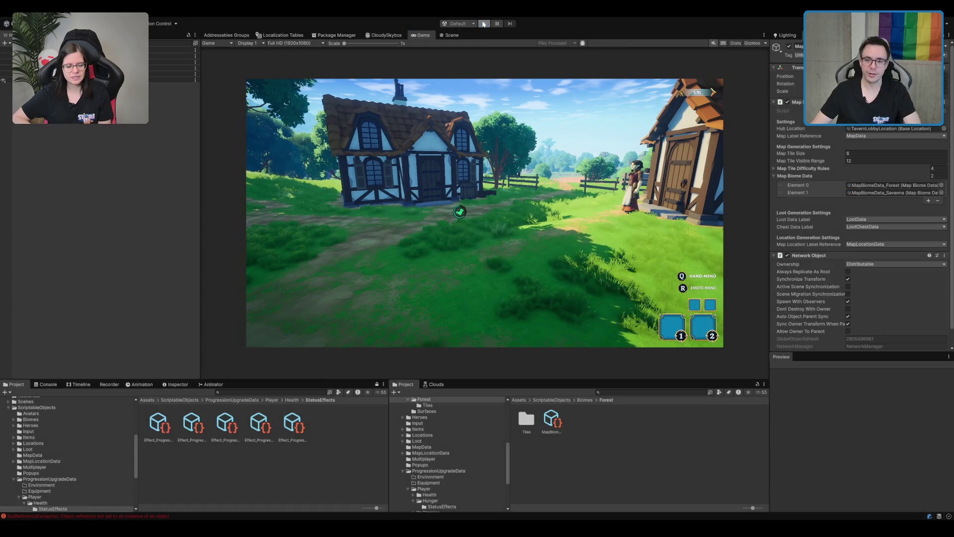
Select MapBiomeData_Forest and expand its Biome Start Tiles list
left_click(938, 200)
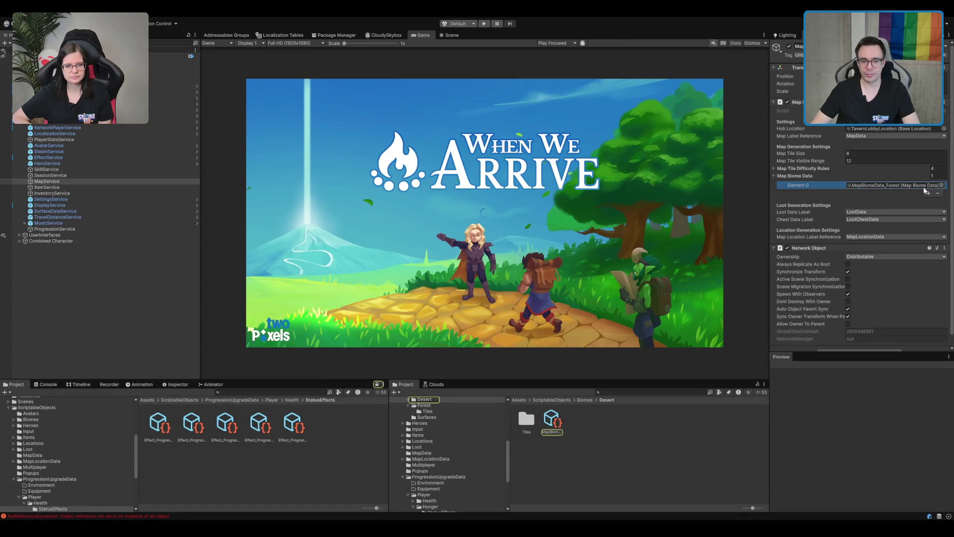
left_click(924, 185)
left_click(554, 424)
left_click(905, 149)
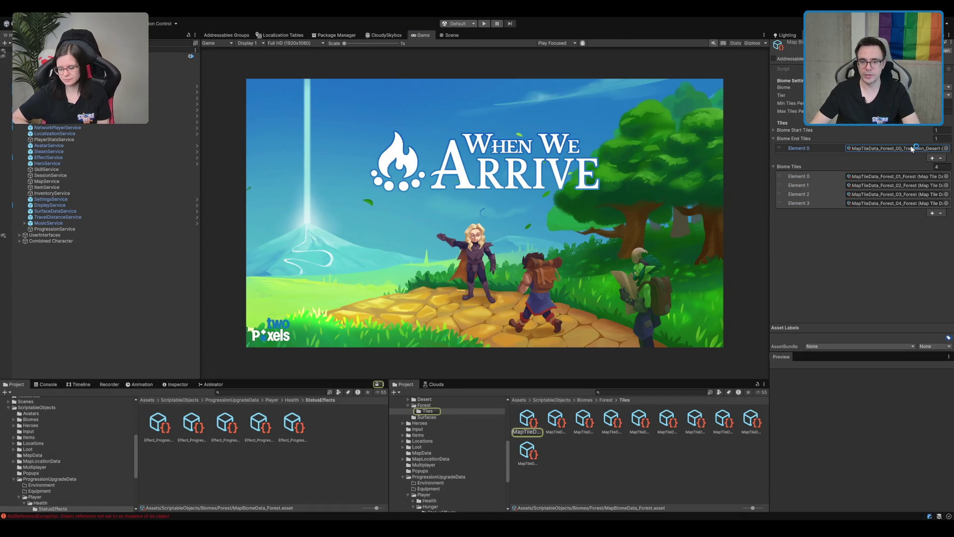
left_click(881, 130)
left_click(877, 140)
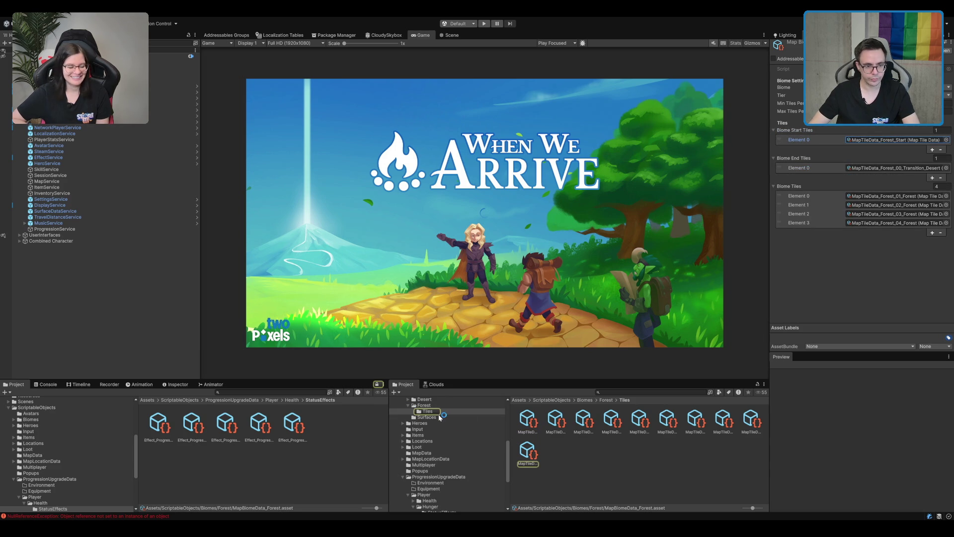
Drag MapTileData_Desert_Start from Desert/Tiles into the Forest biome's Start Tiles Element 0
scroll(439, 418, "up", 3)
left_click(408, 421)
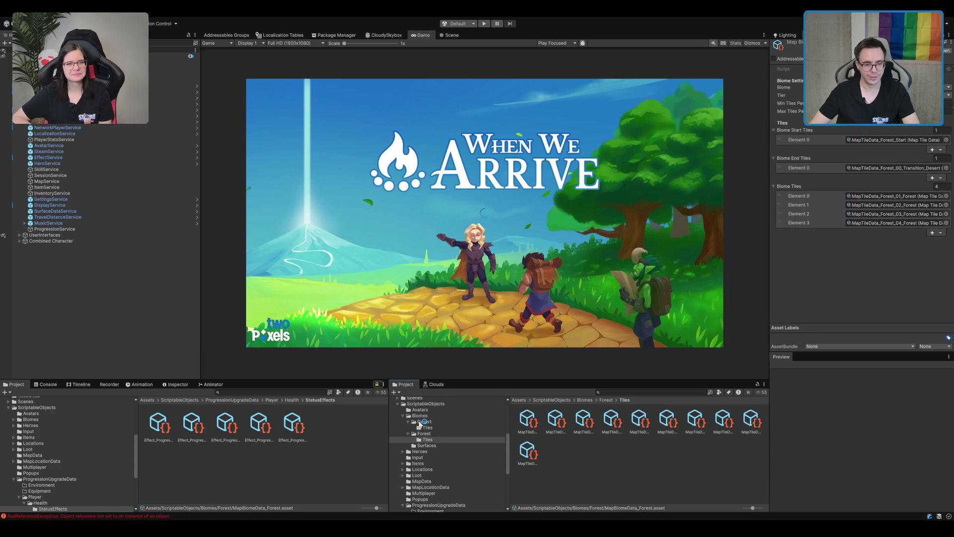
left_click(424, 421)
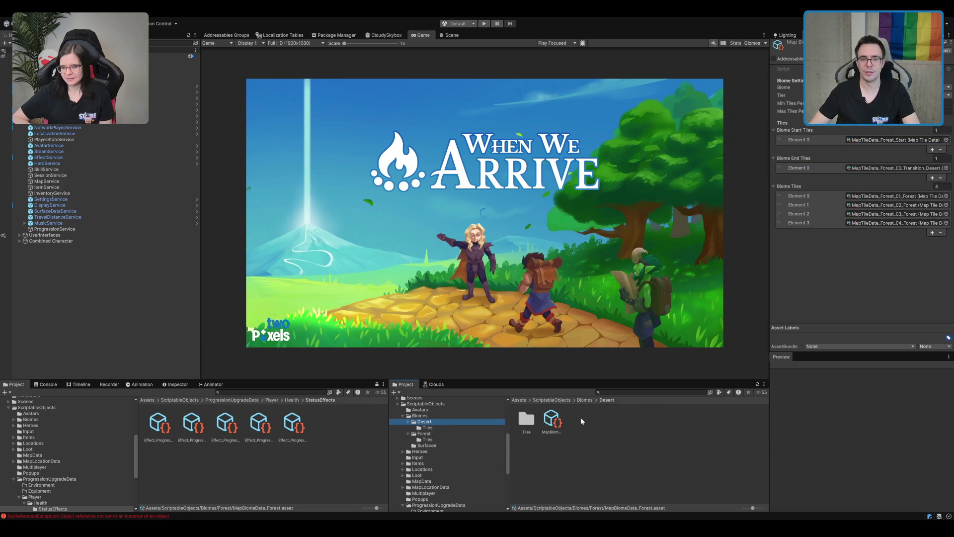
double_click(526, 419)
left_click(552, 420)
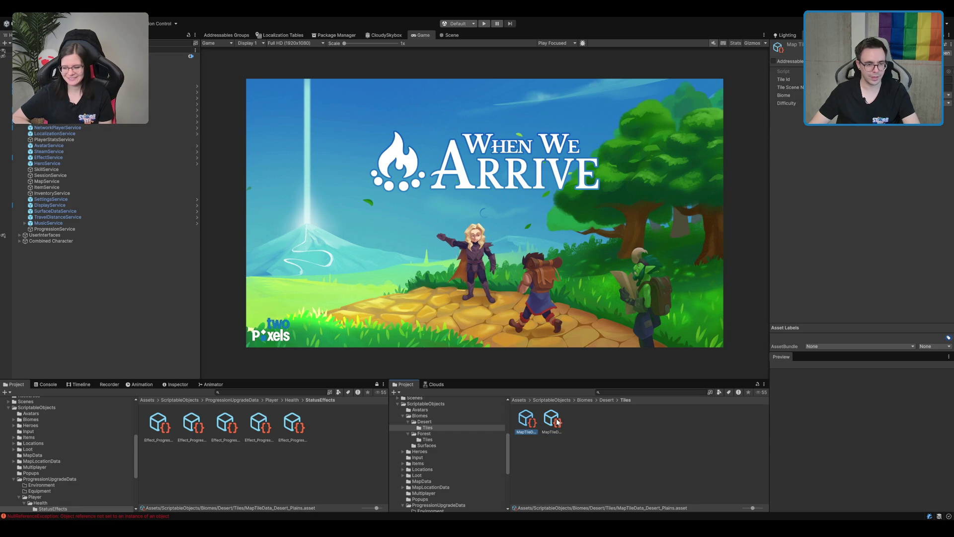
left_click(429, 415)
left_click(428, 433)
left_click(545, 428)
left_click(448, 421)
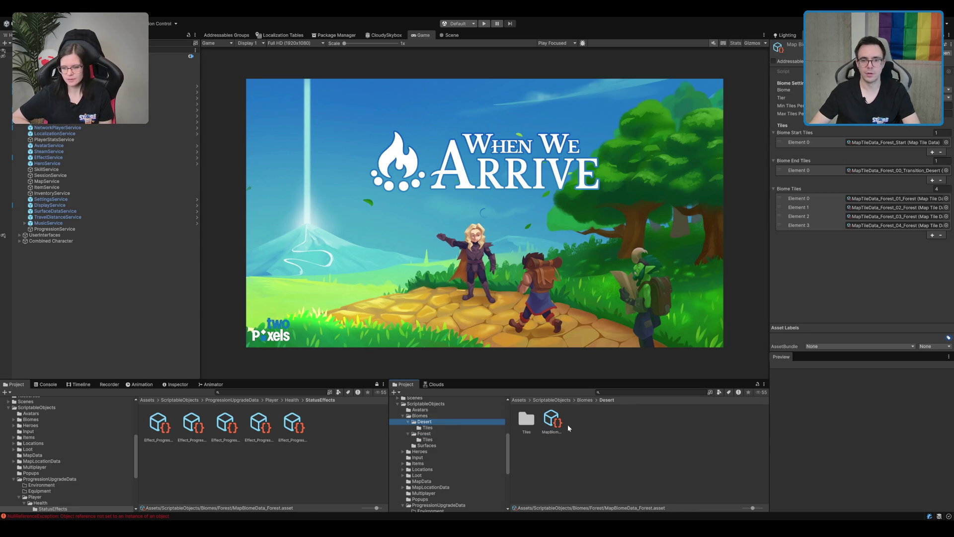
left_click(428, 427)
left_click_drag(551, 421, 878, 140)
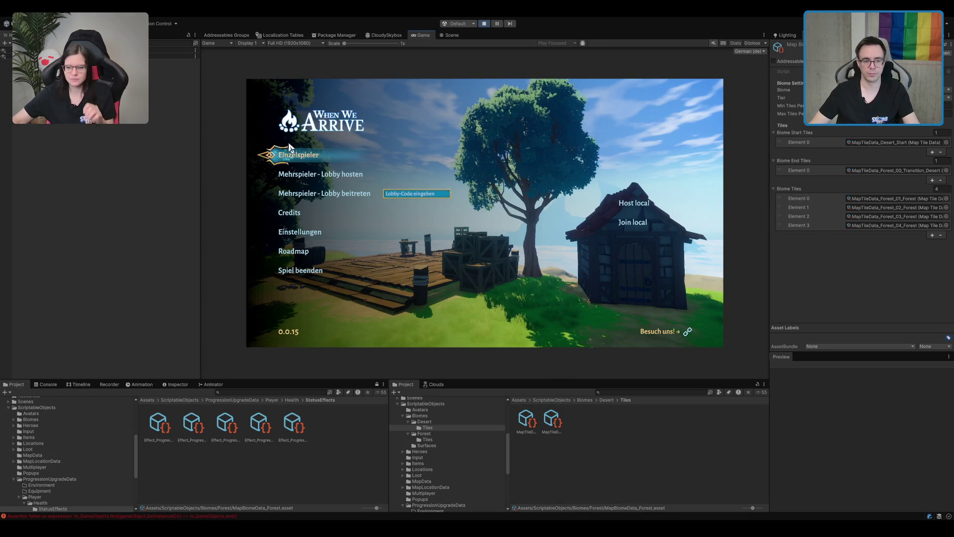
Start a single-player game and walk the character from the platform across the sand
left_click(318, 158)
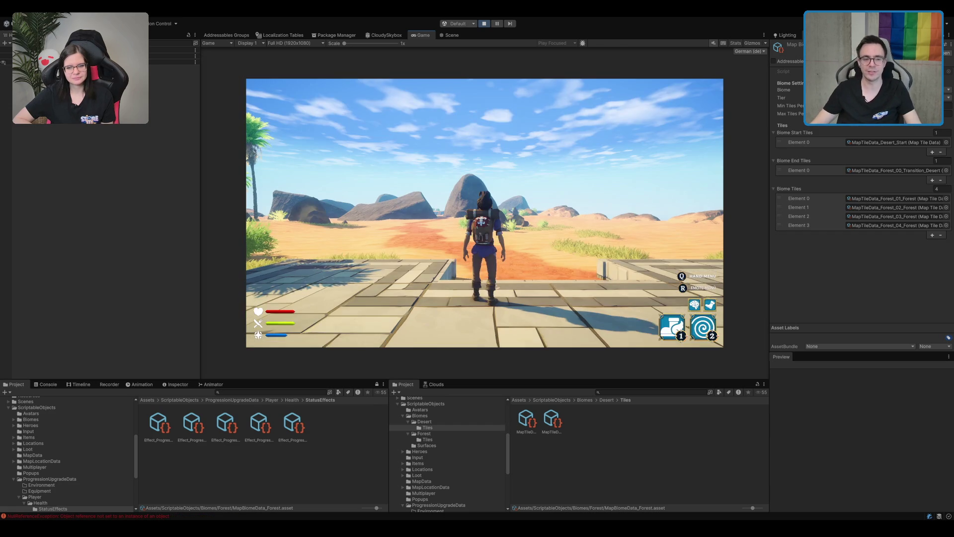
key("w")
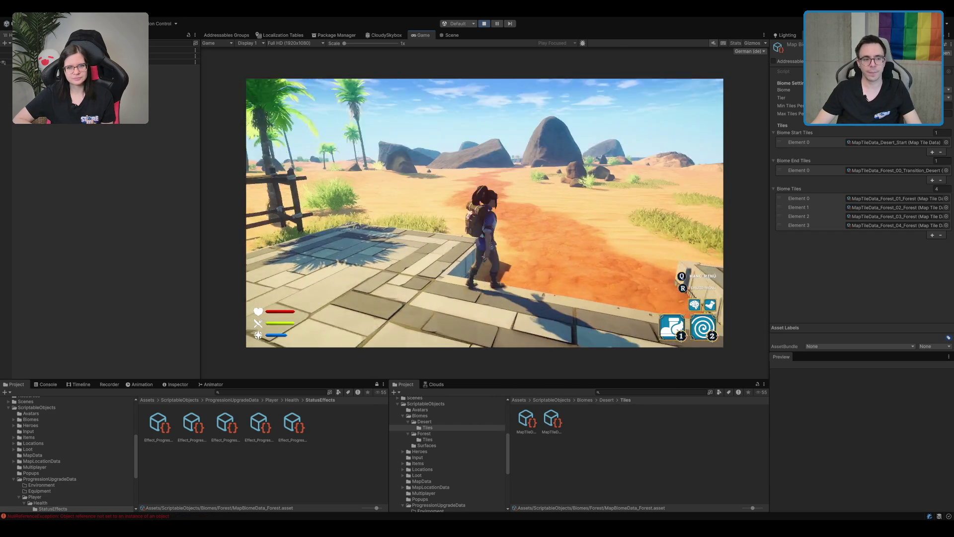
key("w")
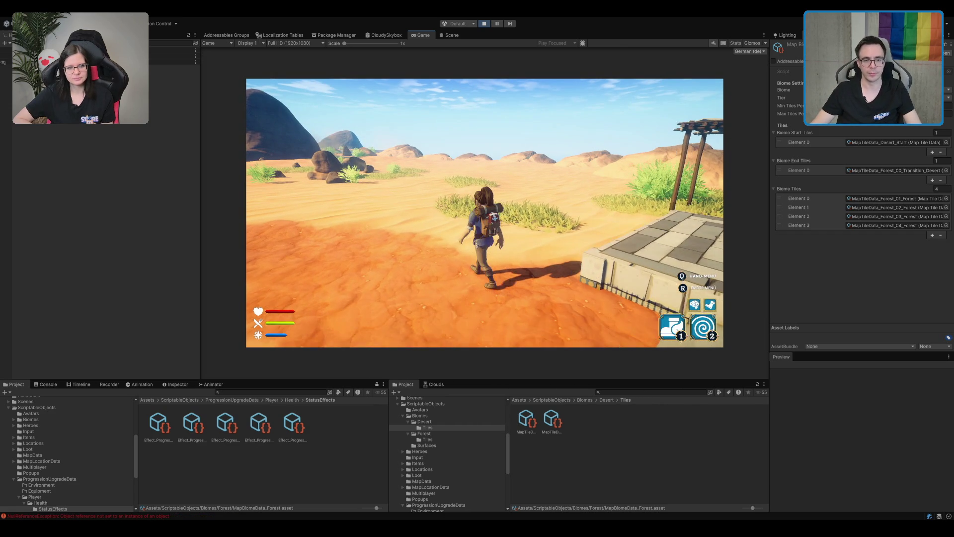
key("w")
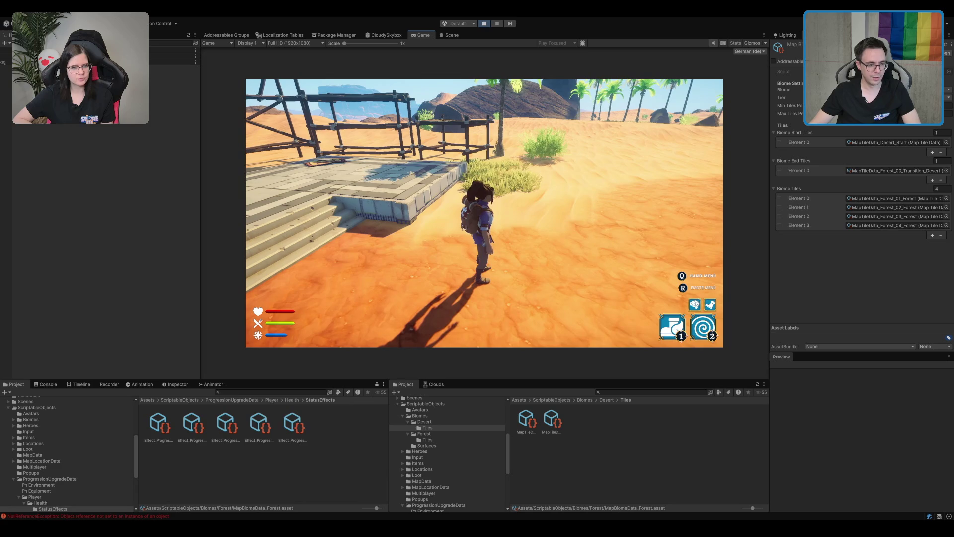
Inspect the MapTile.SpawnChests NullReferenceException in the Console, then switch to the Scene view
left_click(45, 384)
left_click(172, 406)
left_click(172, 417)
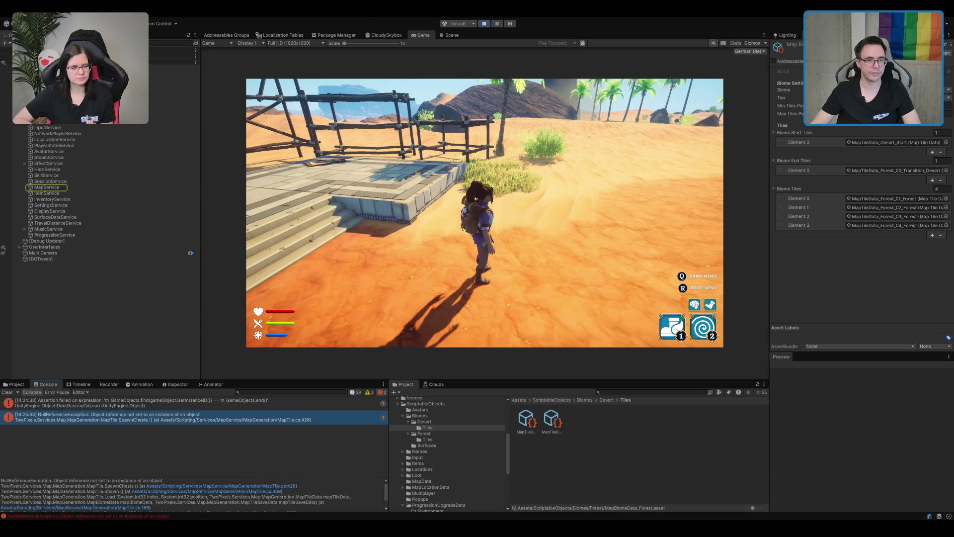
left_click(449, 35)
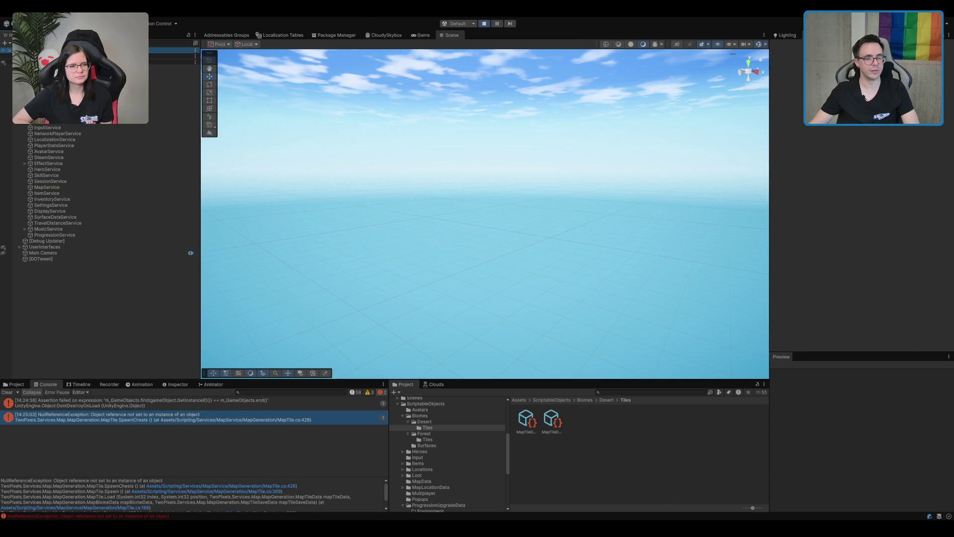
Frame the player and LootLocation_Desert_01, ping its Element 0 decoration, then walk toward the hut
left_click(169, 67)
key("f")
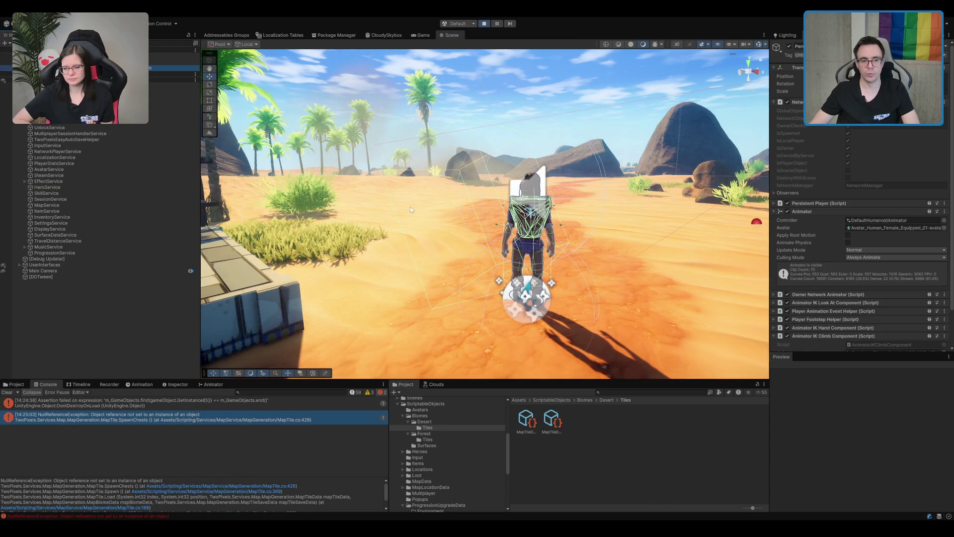
scroll(527, 154, "down", 5)
scroll(527, 154, "down", 3)
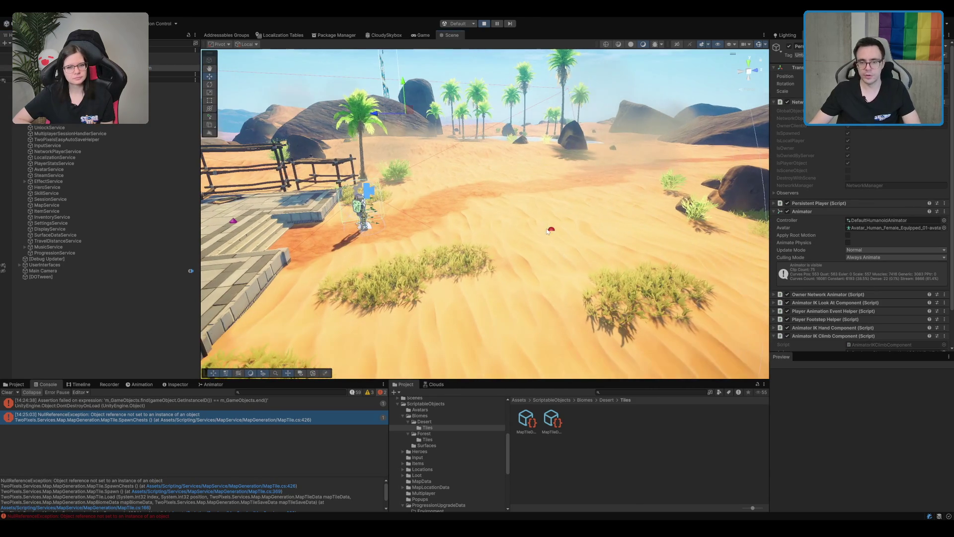
left_click(550, 228)
key("f")
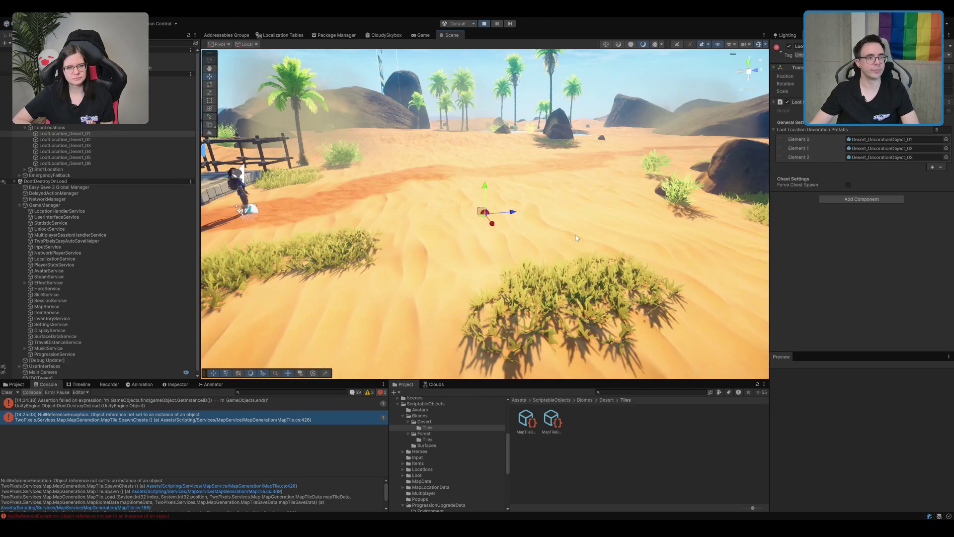
left_click(882, 139)
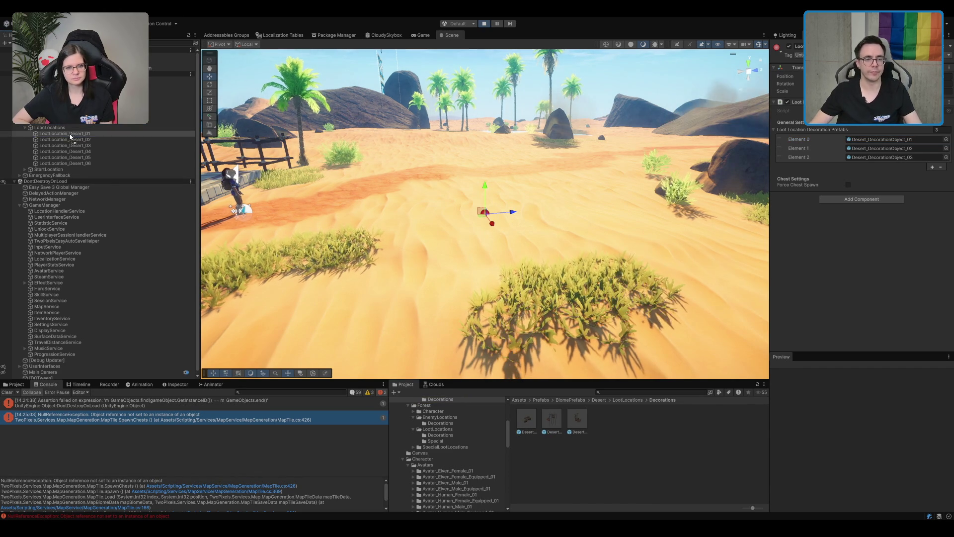
left_click(424, 35)
key("w")
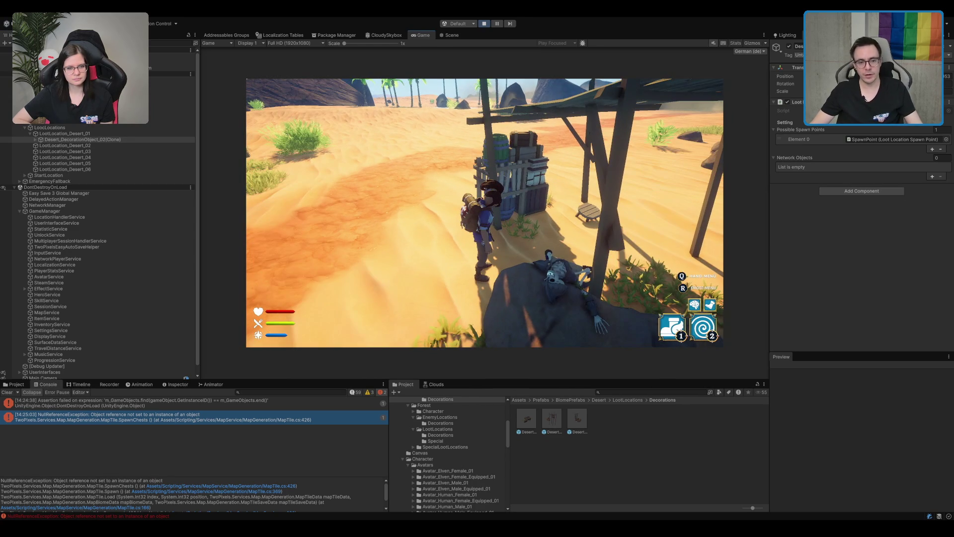
Walk the character to the skeleton, talk to Gerrillion, and dismiss his dialogue
key("w")
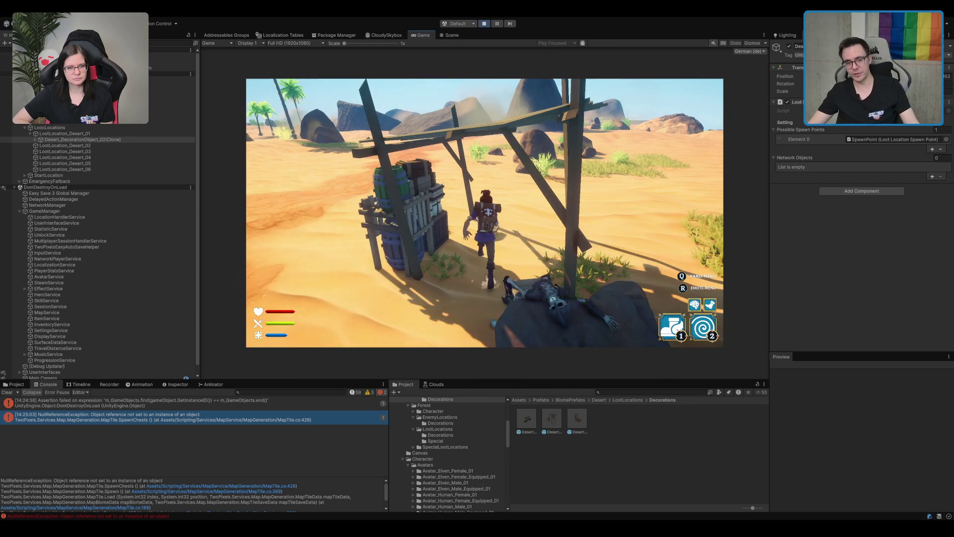
key("s")
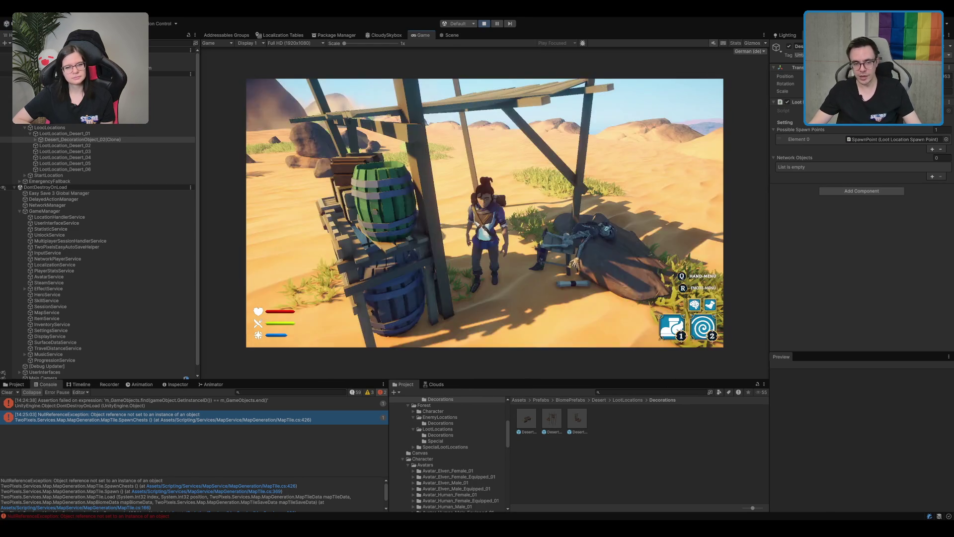
key("w")
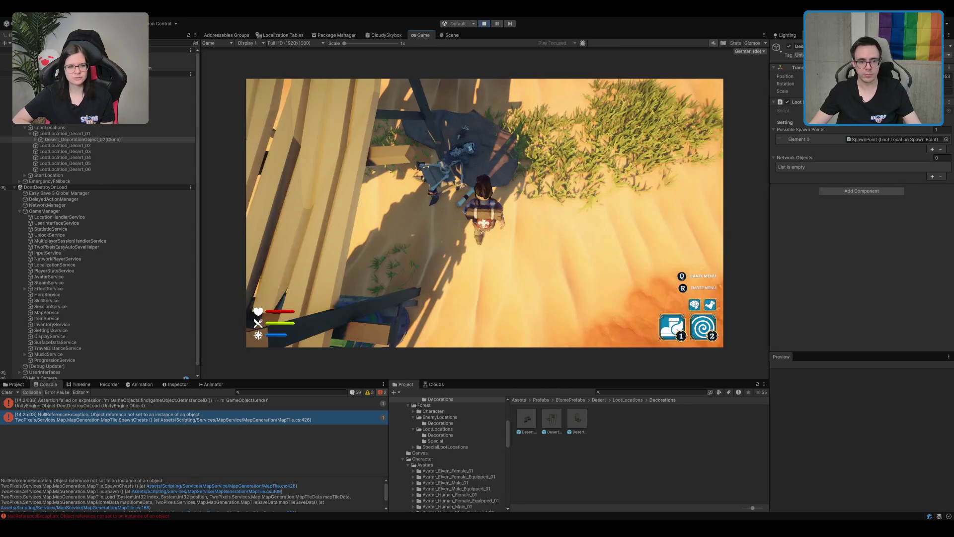
key("e")
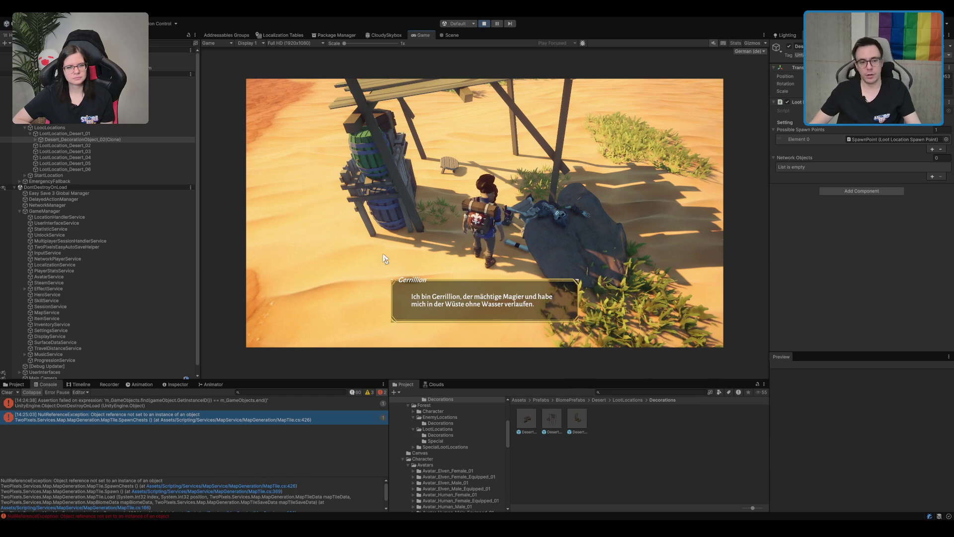
left_click(360, 330)
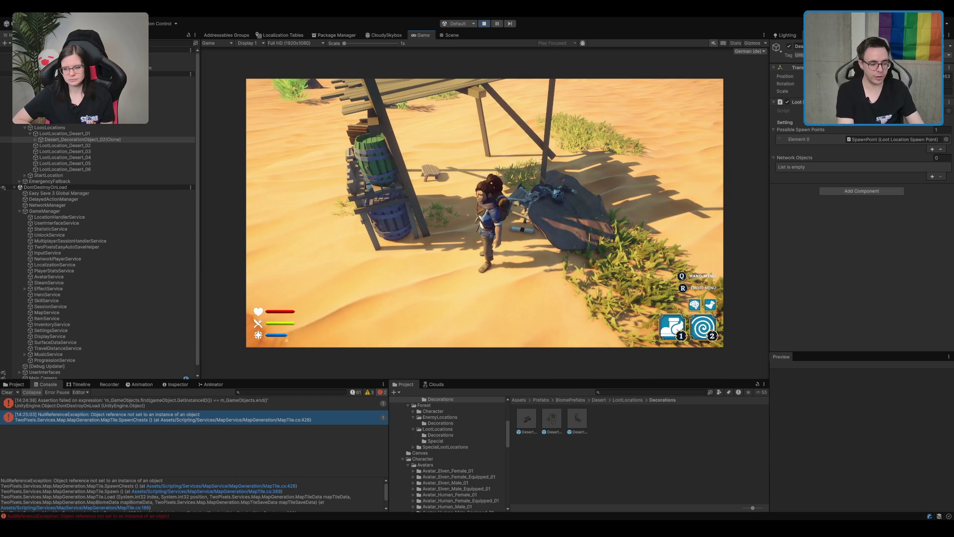
left_click(644, 389)
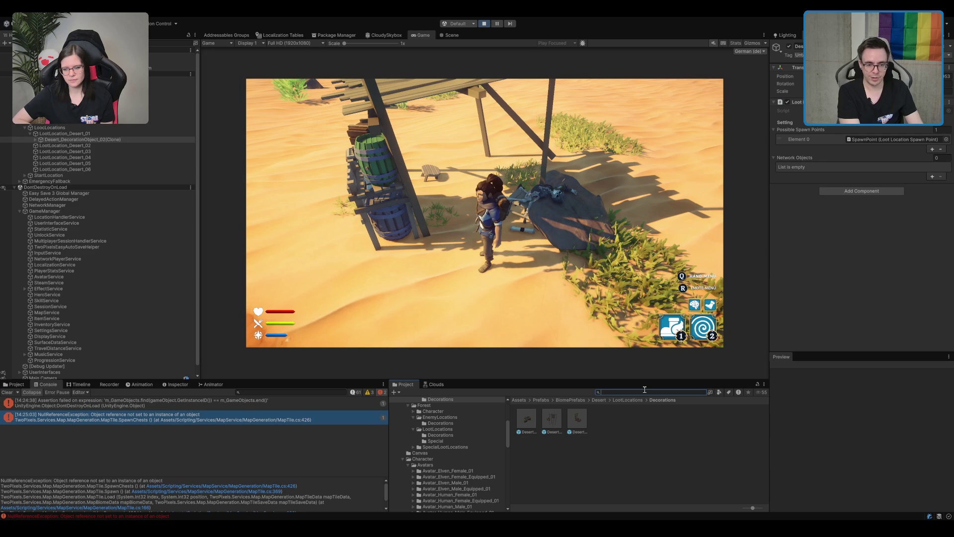
Search the project for 'fox' and drag the Voidfox sword prefab into the desert scene
type("fox")
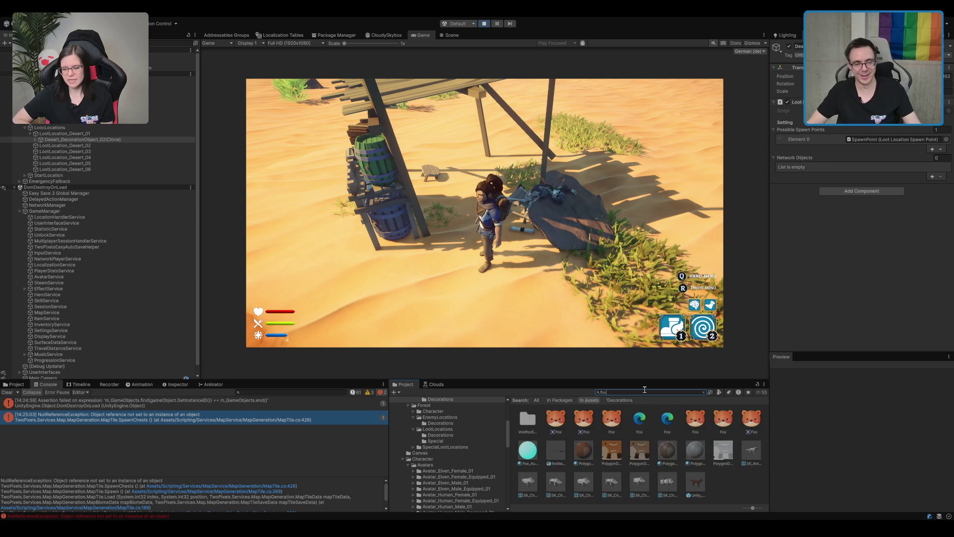
double_click(527, 420)
left_click(527, 423)
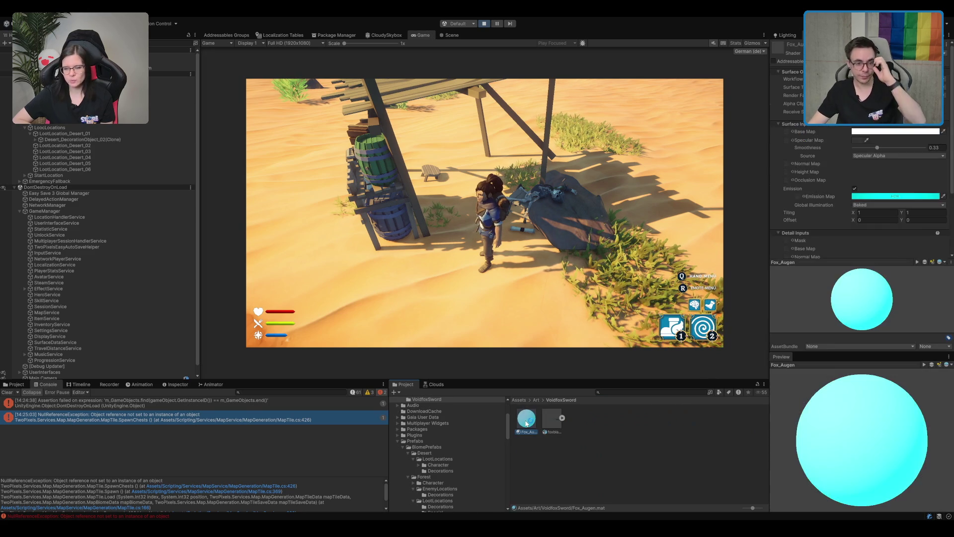
left_click(555, 450)
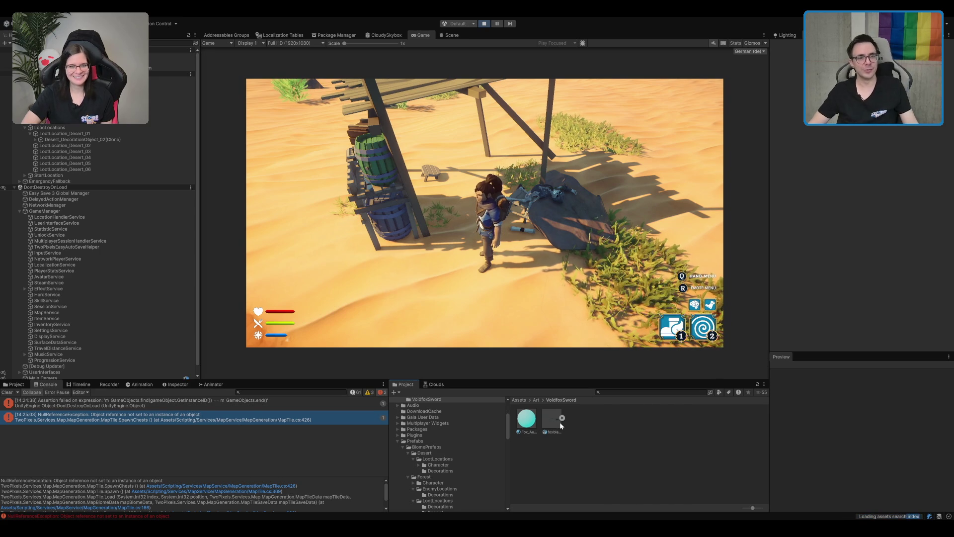
left_click(453, 36)
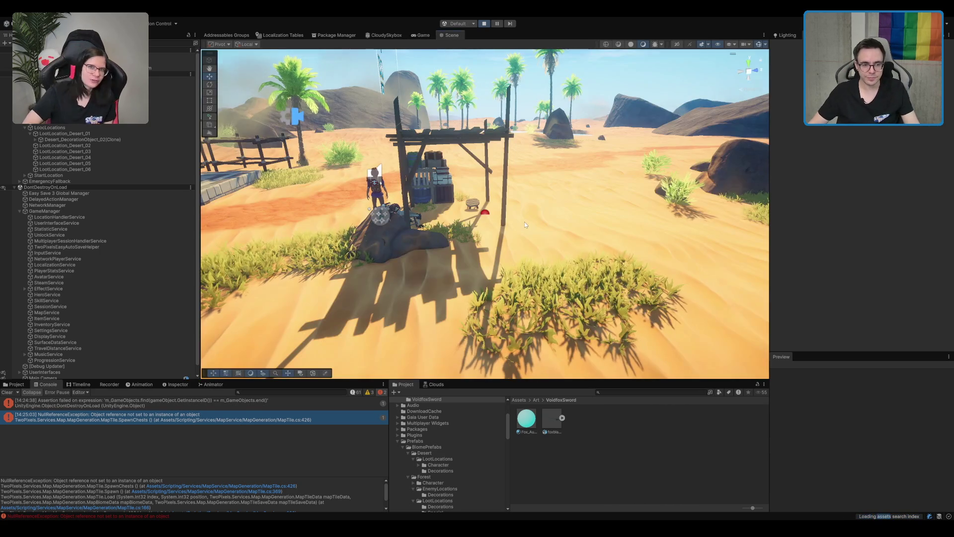
scroll(519, 191, "up", 5)
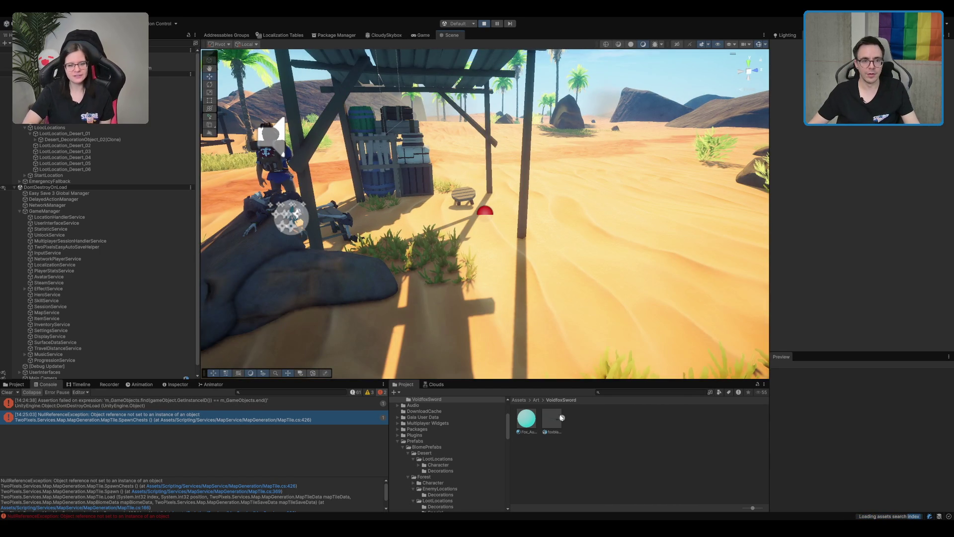
mouse_move(562, 418)
left_mouse_down()
mouse_move(522, 233)
mouse_move(432, 338)
left_mouse_up()
Move the sword left beside the skeleton and rotate it to tilt against the rock
scroll(531, 212, "down", 4)
left_click_drag(531, 212, 614, 236)
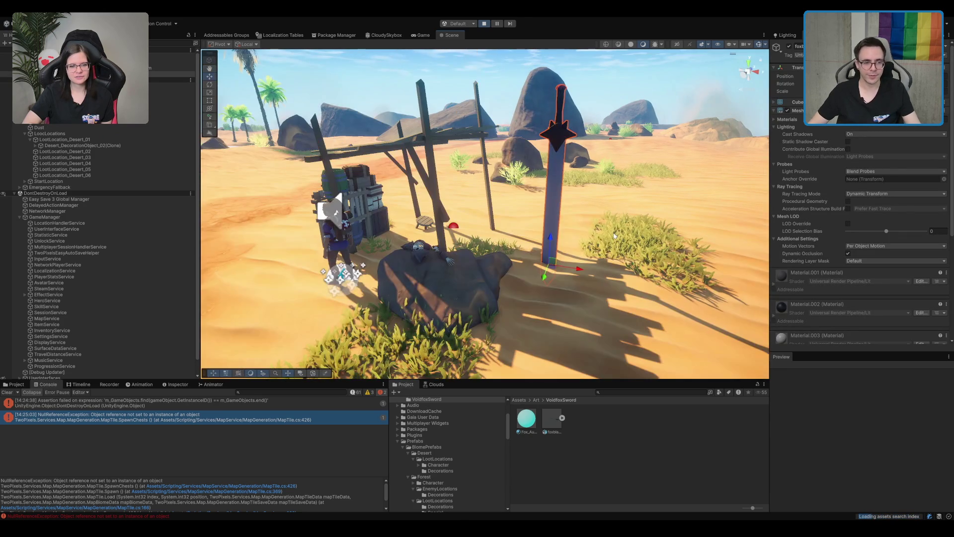
mouse_move(547, 263)
left_mouse_down()
mouse_move(497, 300)
mouse_move(338, 316)
mouse_move(339, 268)
left_mouse_up()
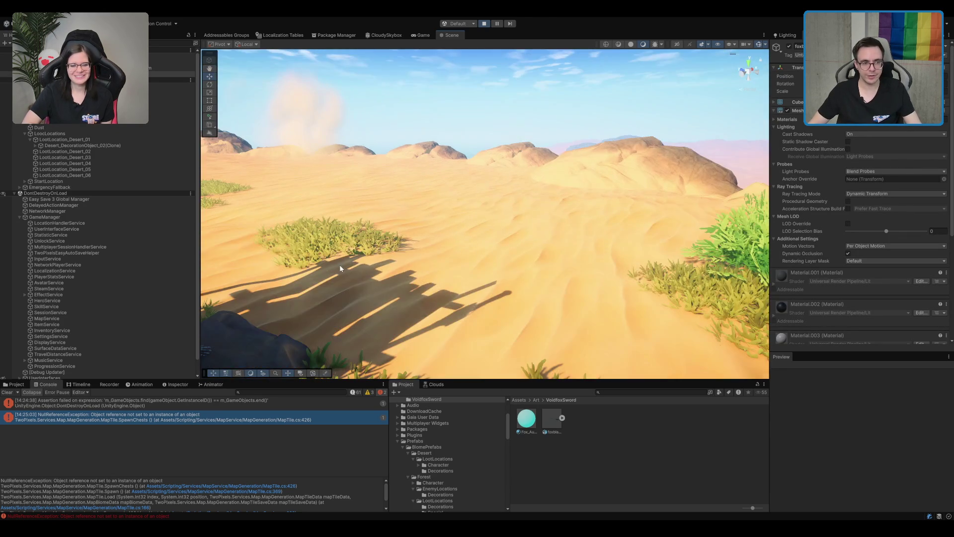
key("f")
key("e")
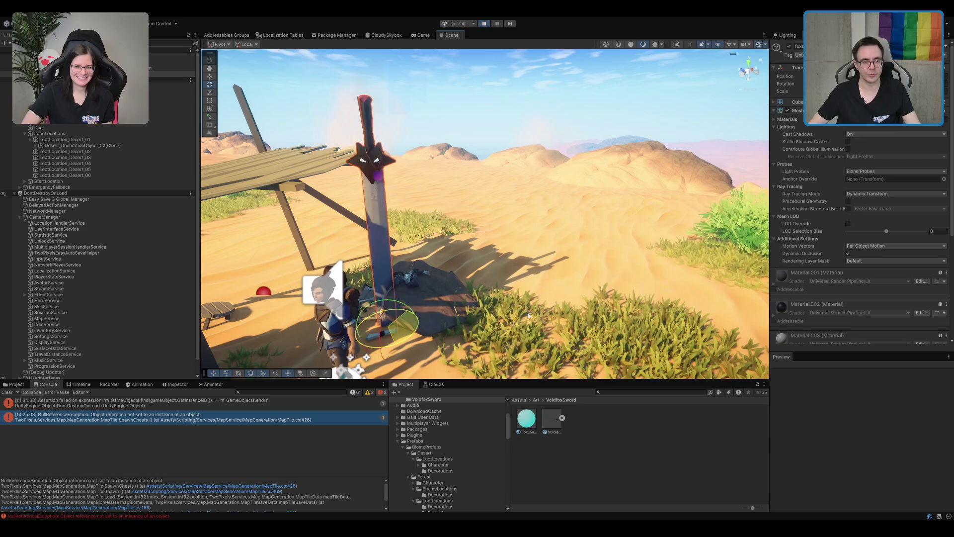
scroll(411, 299, "up", 3)
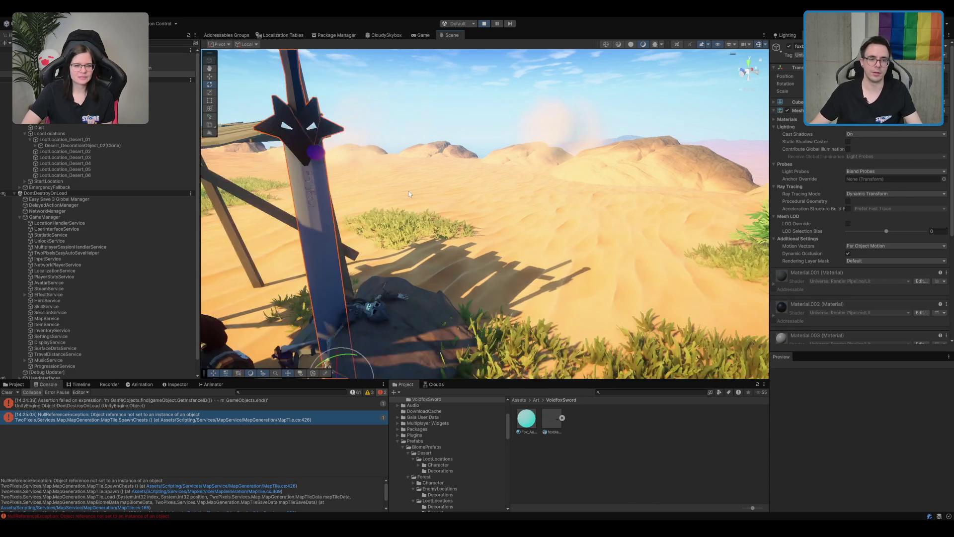
left_click_drag(408, 193, 497, 224)
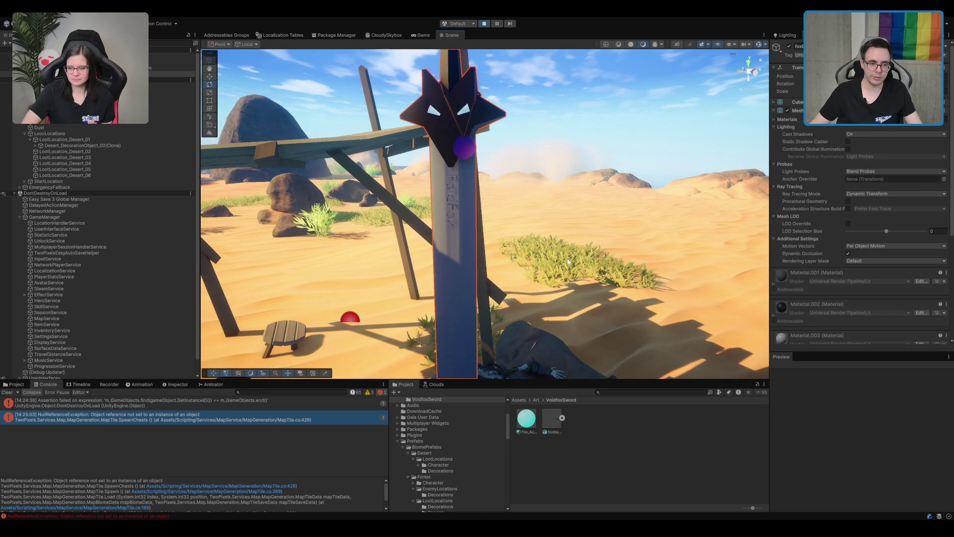
scroll(498, 224, "down", 2)
scroll(498, 224, "down", 2)
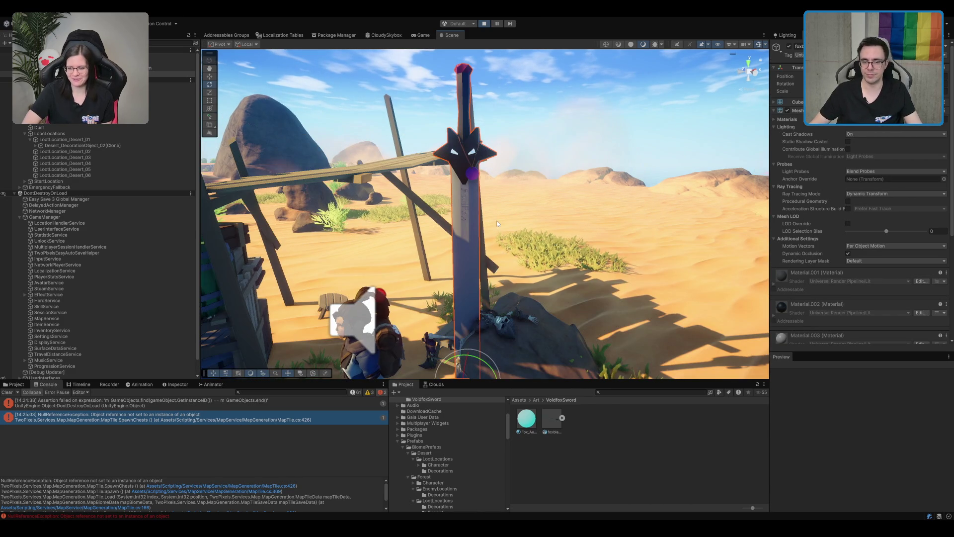
scroll(496, 220, "down", 1)
Reposition the tilted sword across the rock beside Gerrillion's skeleton
key("w")
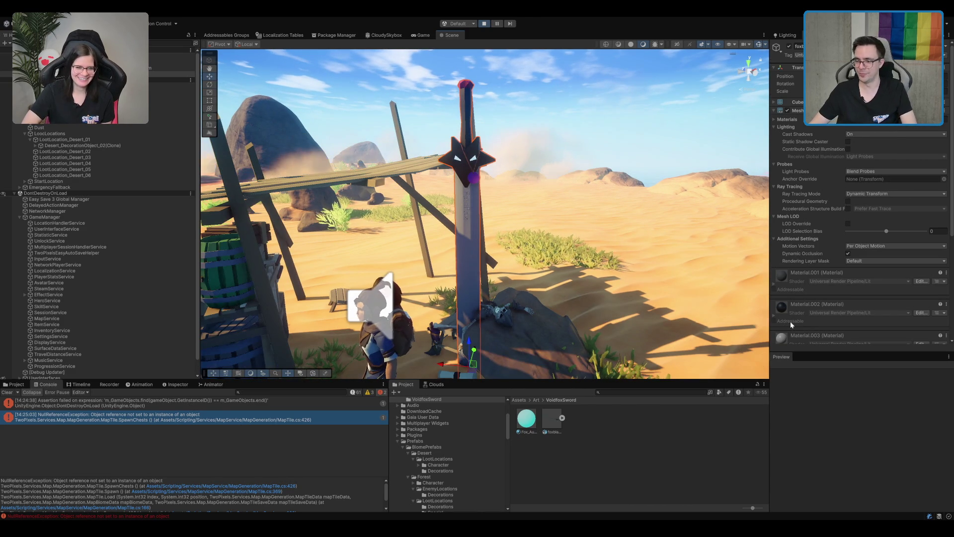
scroll(790, 321, "down", 3)
scroll(696, 224, "up", 2)
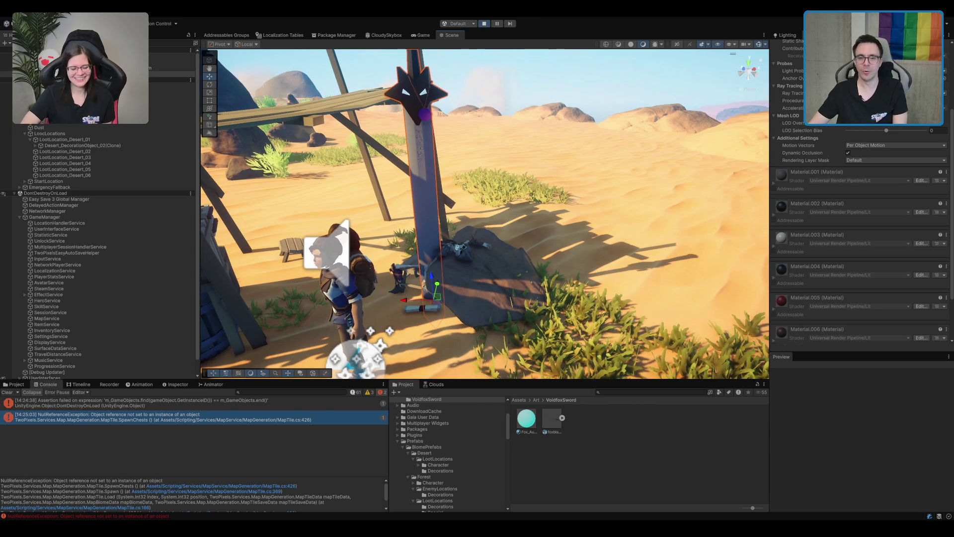
scroll(484, 213, "down", 3)
scroll(859, 199, "up", 5)
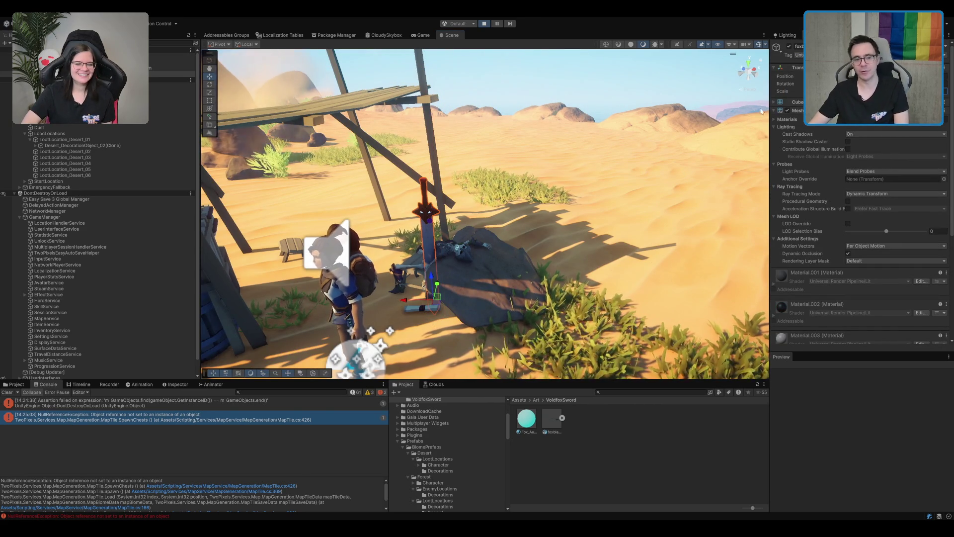
scroll(356, 254, "up", 5)
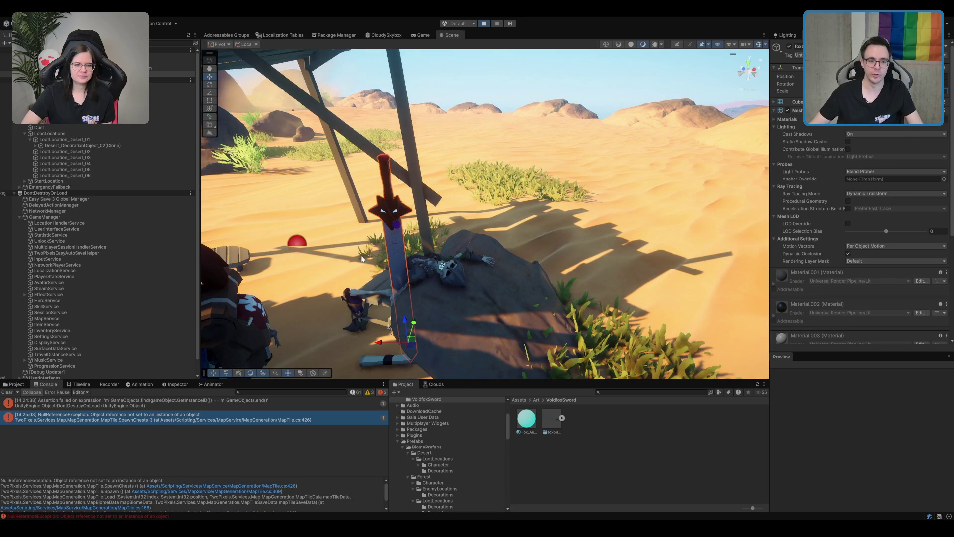
scroll(376, 263, "up", 5)
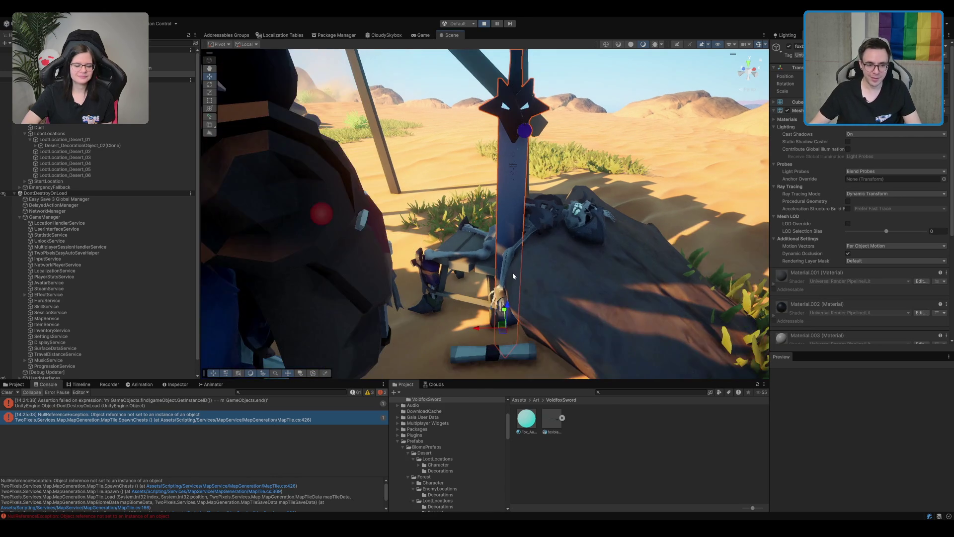
mouse_move(509, 311)
left_mouse_down()
mouse_move(516, 297)
mouse_move(545, 307)
mouse_move(497, 308)
mouse_move(581, 300)
left_mouse_up()
key("e")
key("w")
scroll(581, 300, "down", 10)
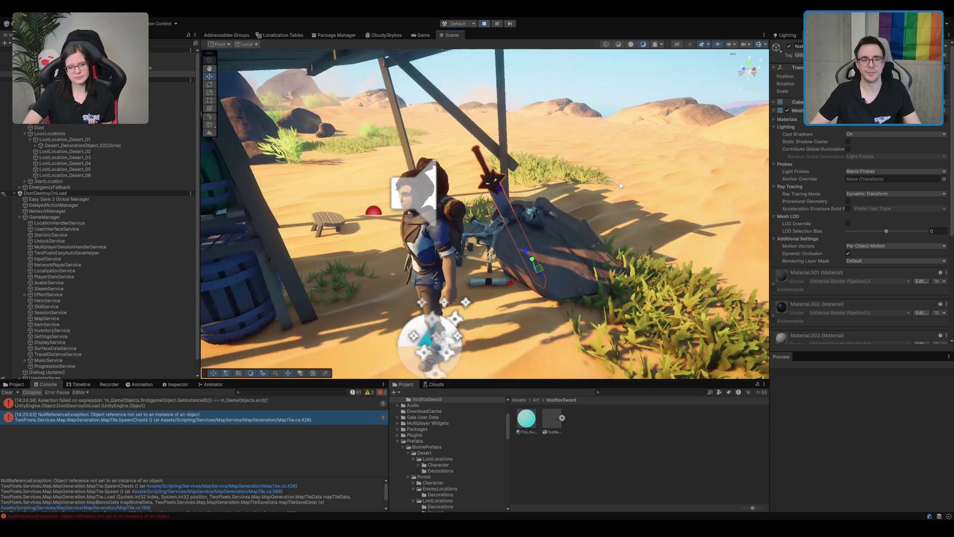
left_click(608, 109)
scroll(608, 108, "up", 5)
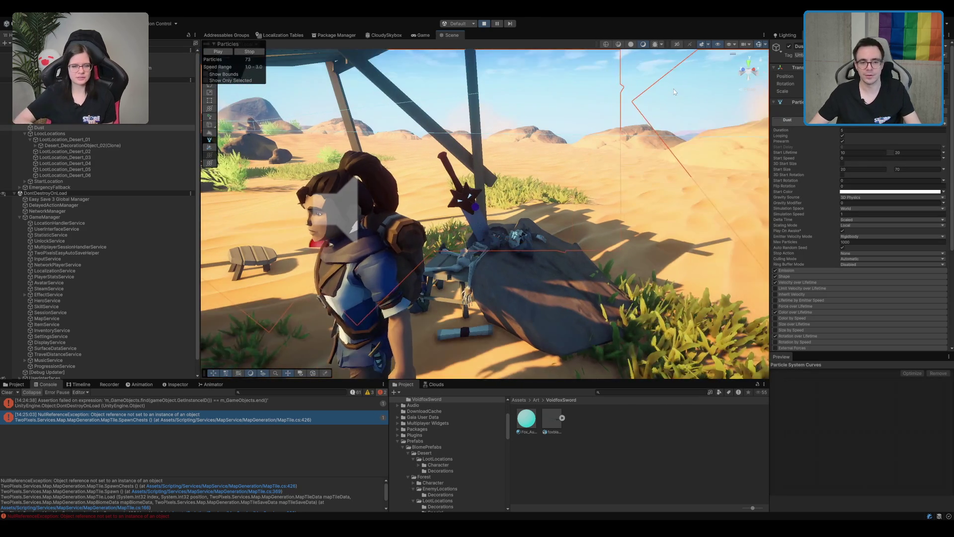
In the Game view, talk to the NPC under the shelter, close the dialogue, and walk out
left_click(431, 35)
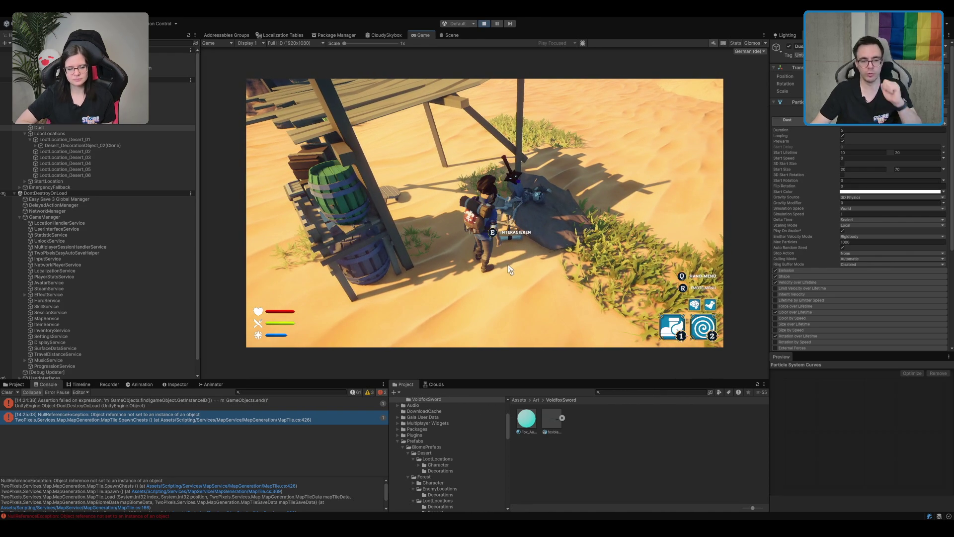
key("e")
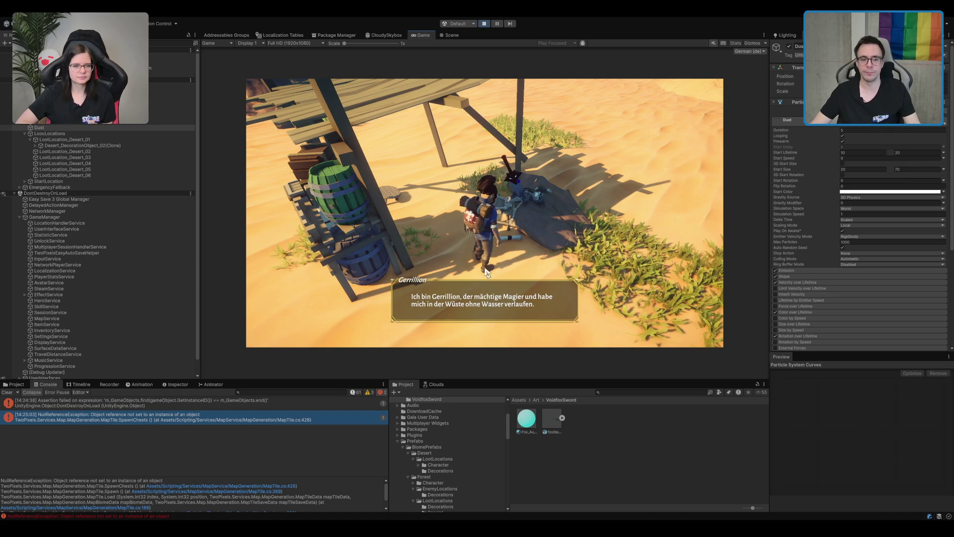
left_click(519, 248)
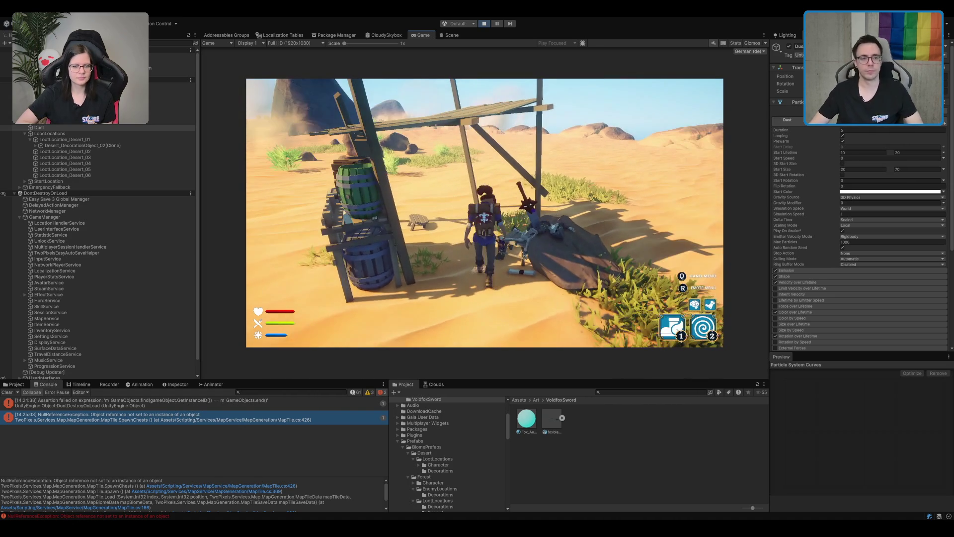
key("s")
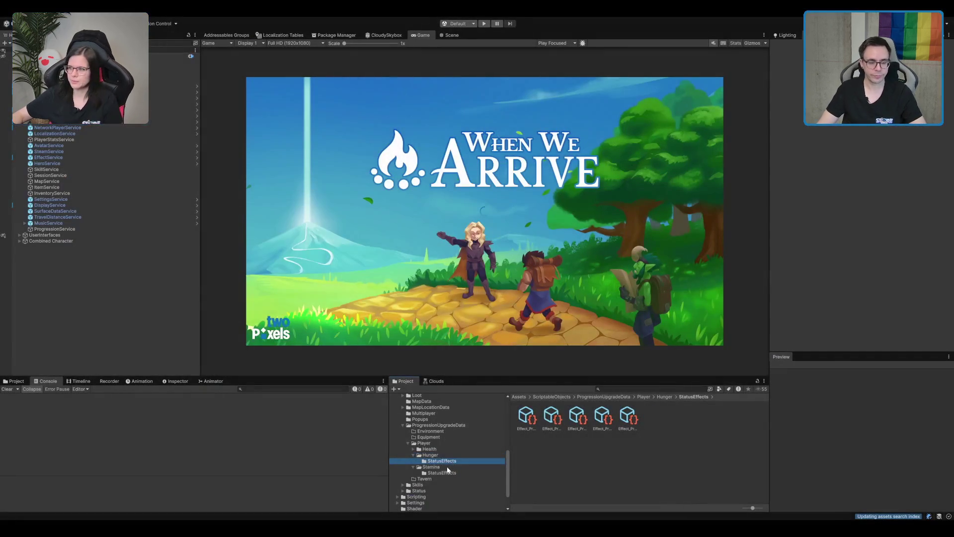
Browse the Player status-effect folders in the Project window
left_click(447, 467)
Browse the Hunger, Stamina and Health folders under Player in the Project window
left_click(451, 458)
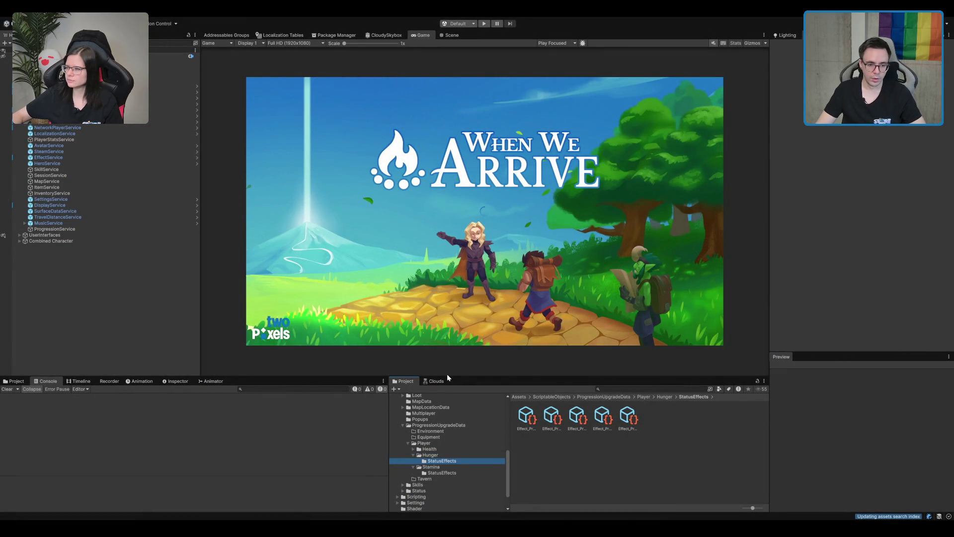
left_click(576, 418)
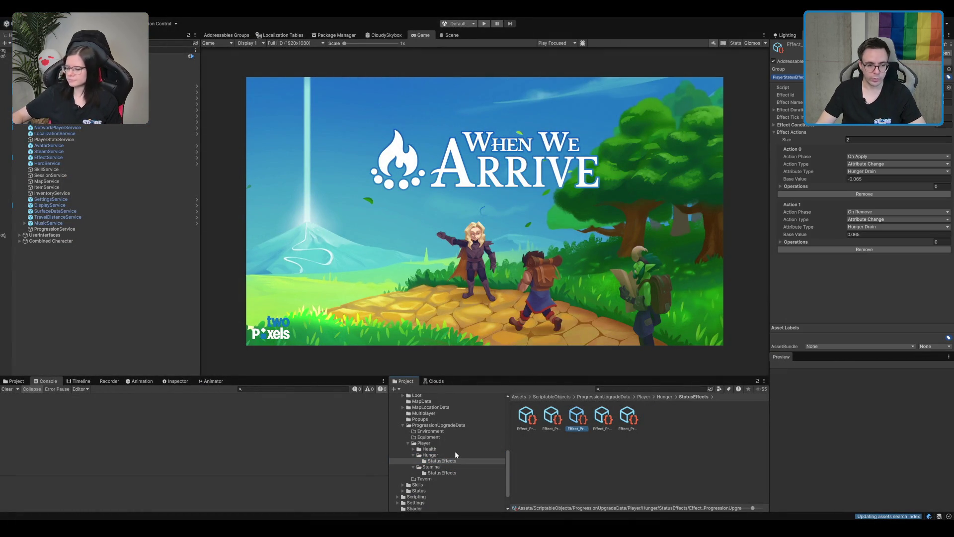
left_click(449, 455)
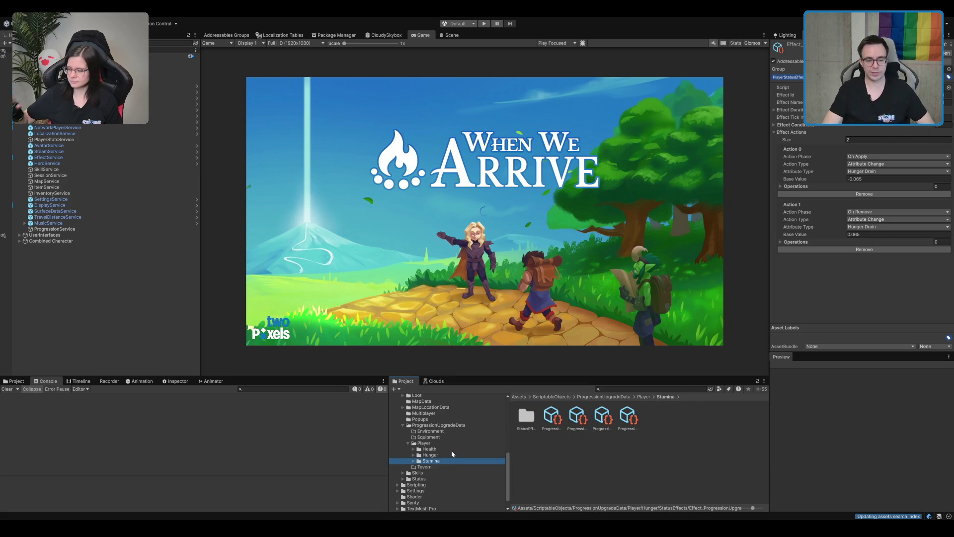
left_click(451, 450)
key("Down")
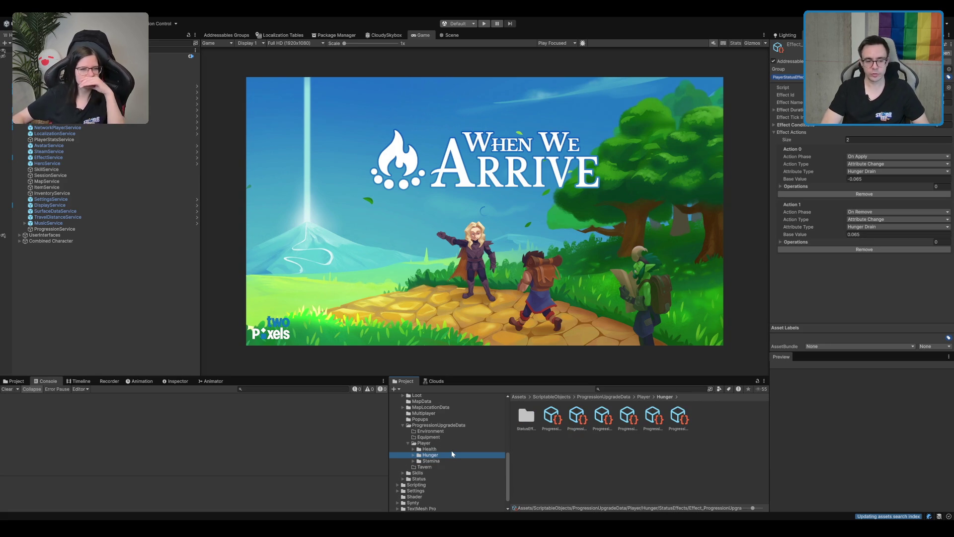
key("Down")
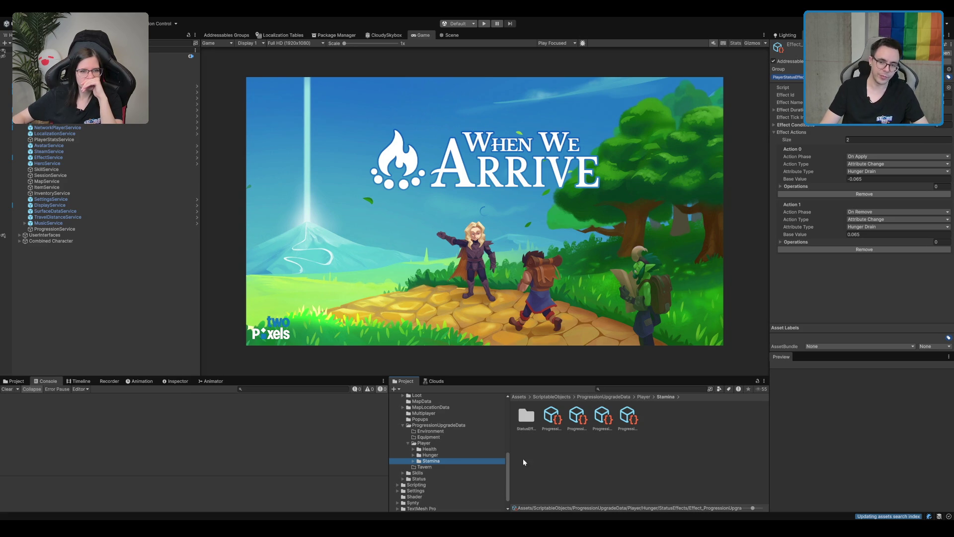
left_click(460, 442)
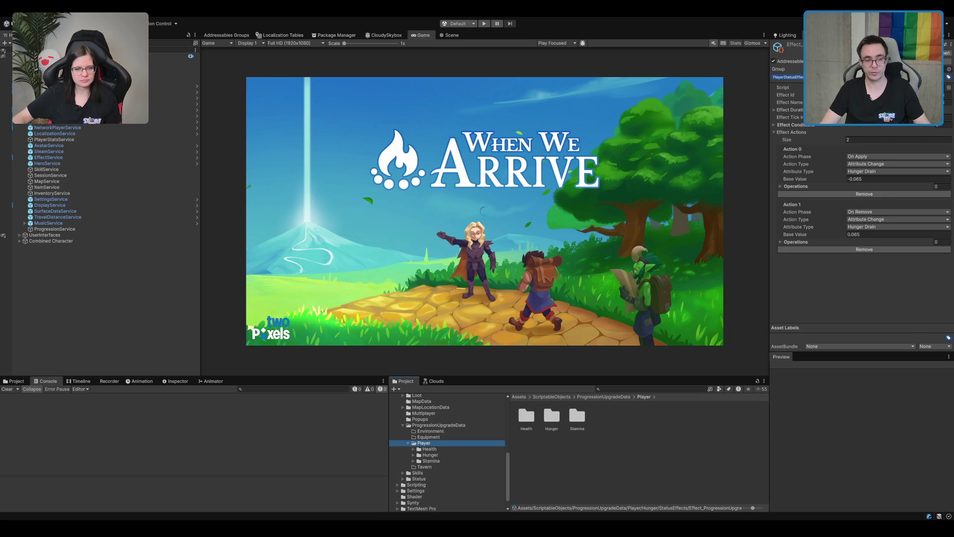
Create a new folder inside the Player progression data folder
double_click(551, 416)
left_click(576, 417)
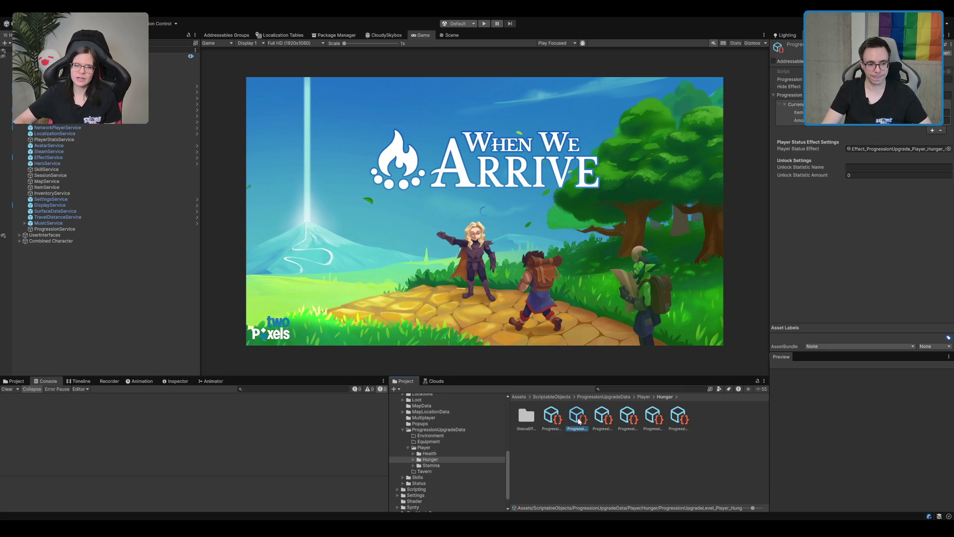
left_click(456, 448)
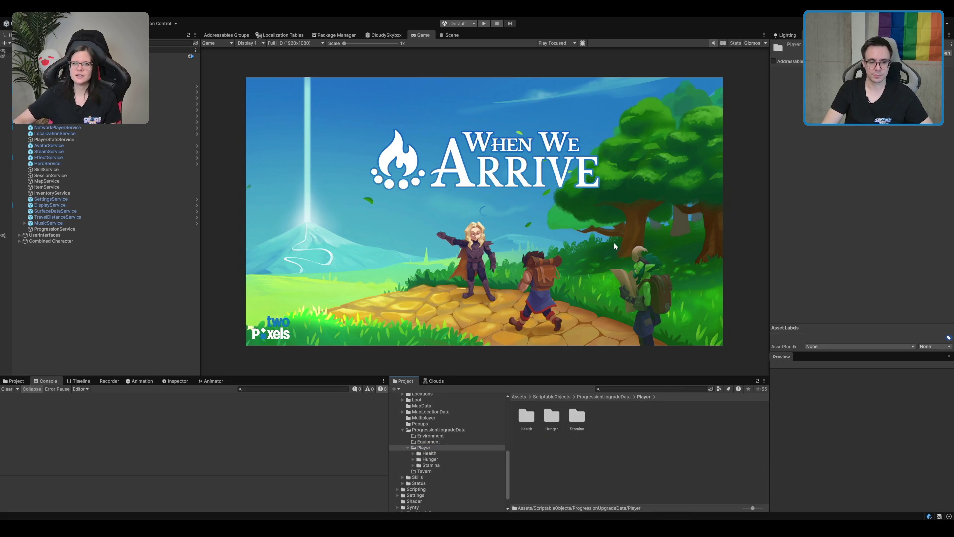
key("ctrl+shift+n")
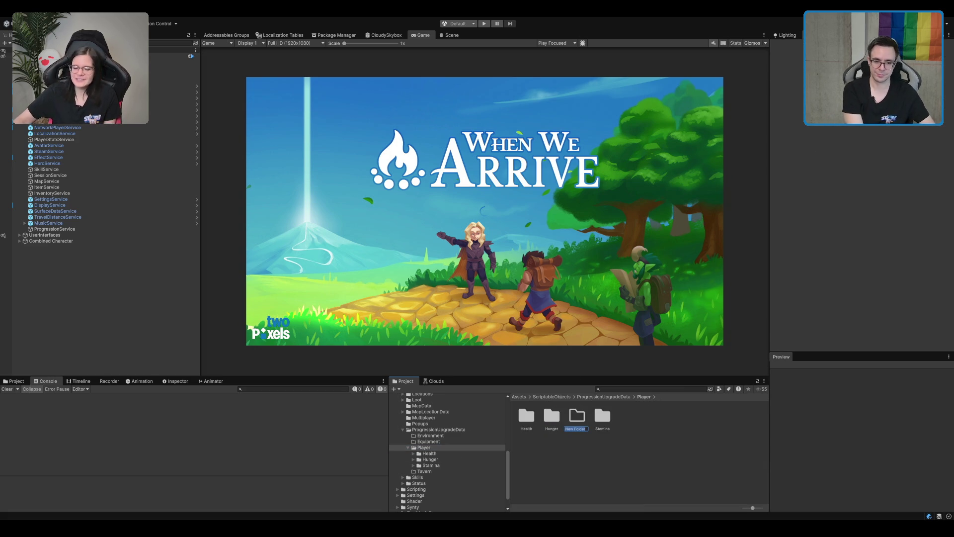
Name the new folder ClassResource and copy the Health folder's upgrade assets into it
type("C")
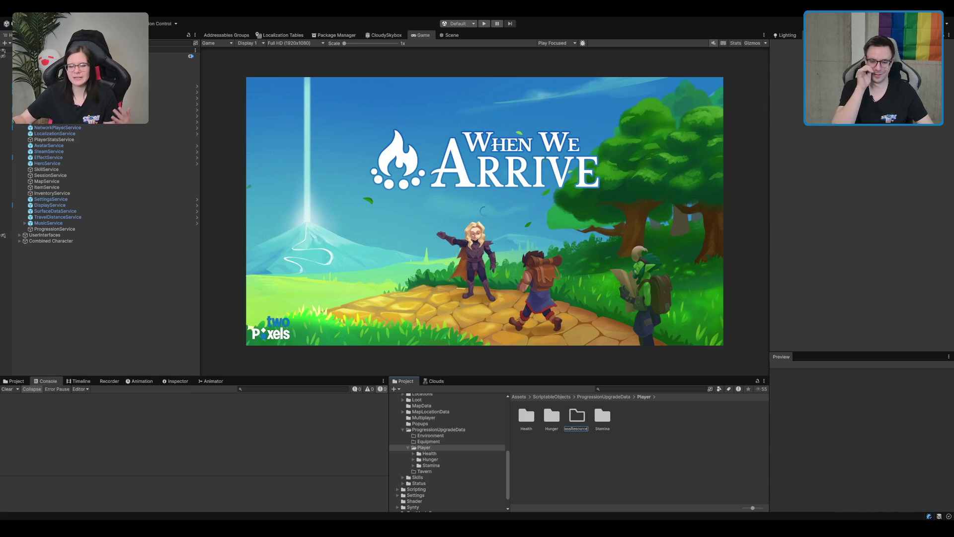
key("Return")
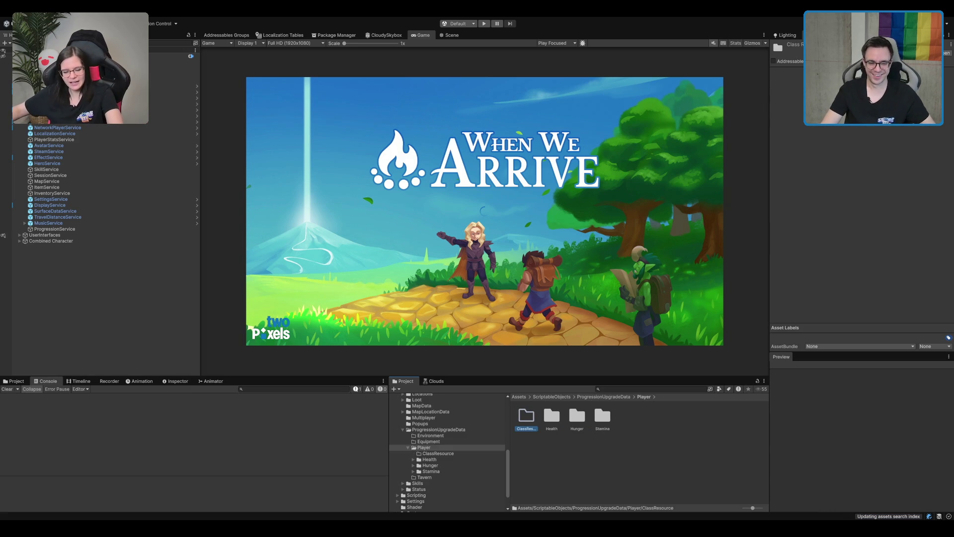
double_click(551, 417)
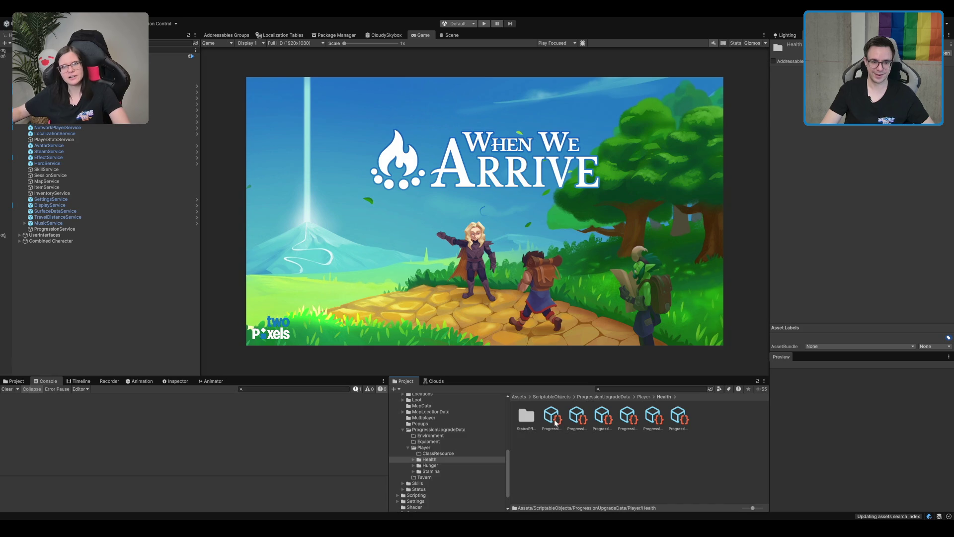
left_click(557, 421)
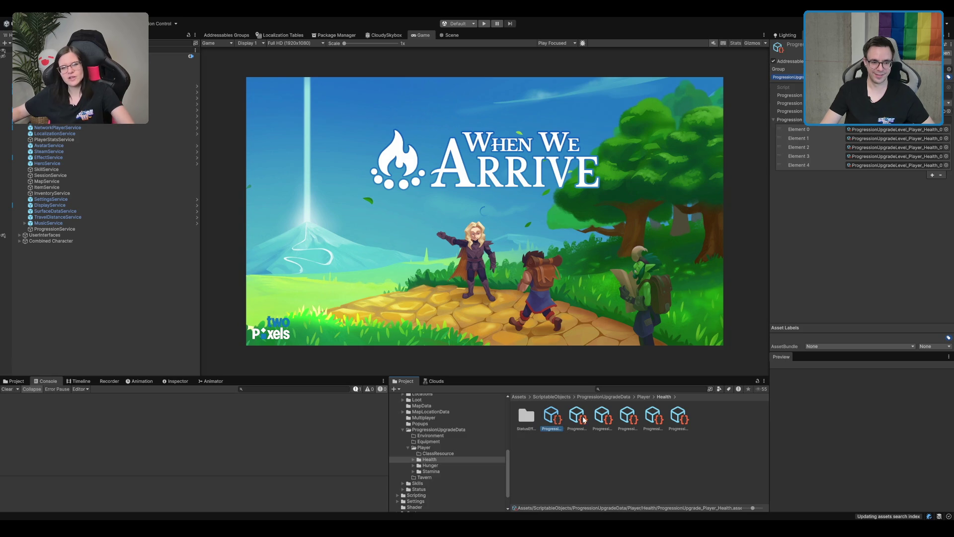
left_click(458, 453)
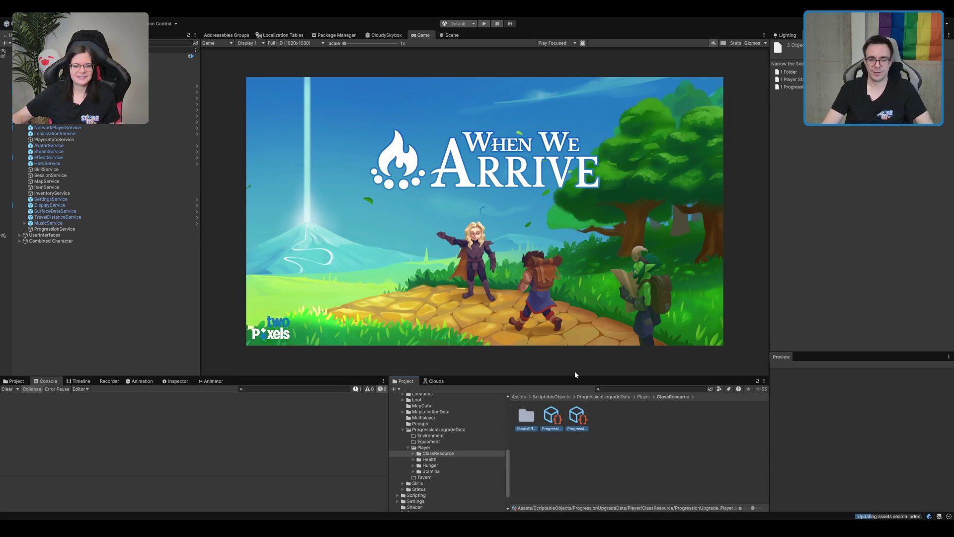
Rename the copied progression upgrade asset in ClassResource to a ClassResource name
left_click(559, 418)
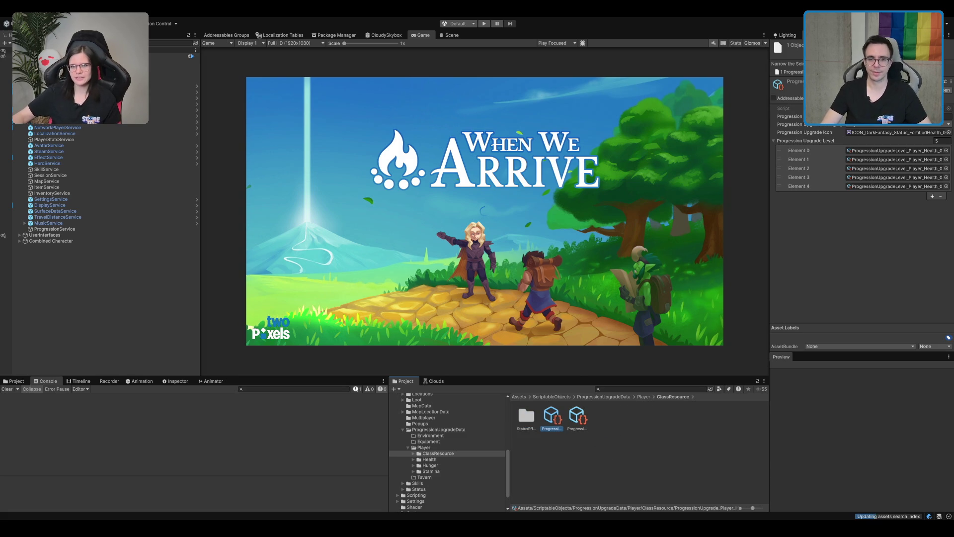
left_click(875, 117)
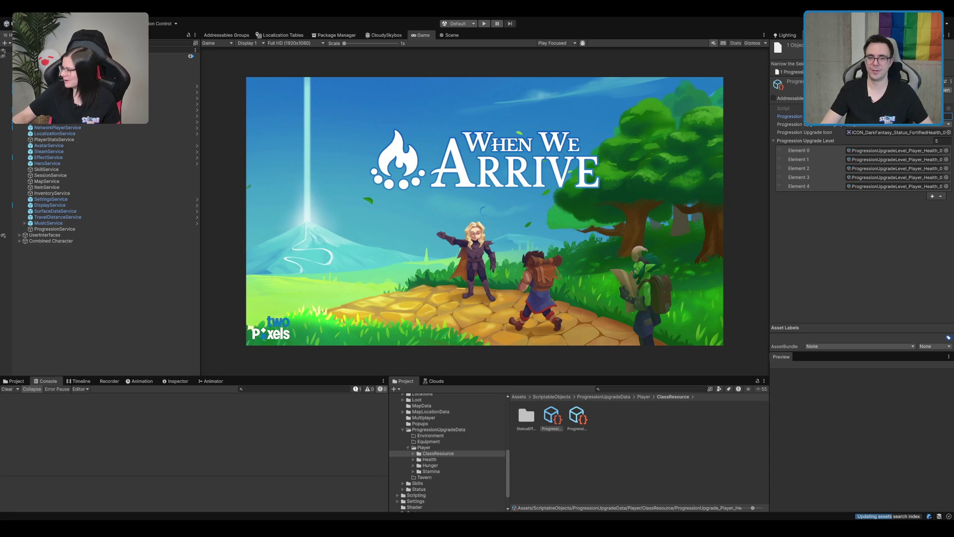
left_click(554, 426)
type("lassResource")
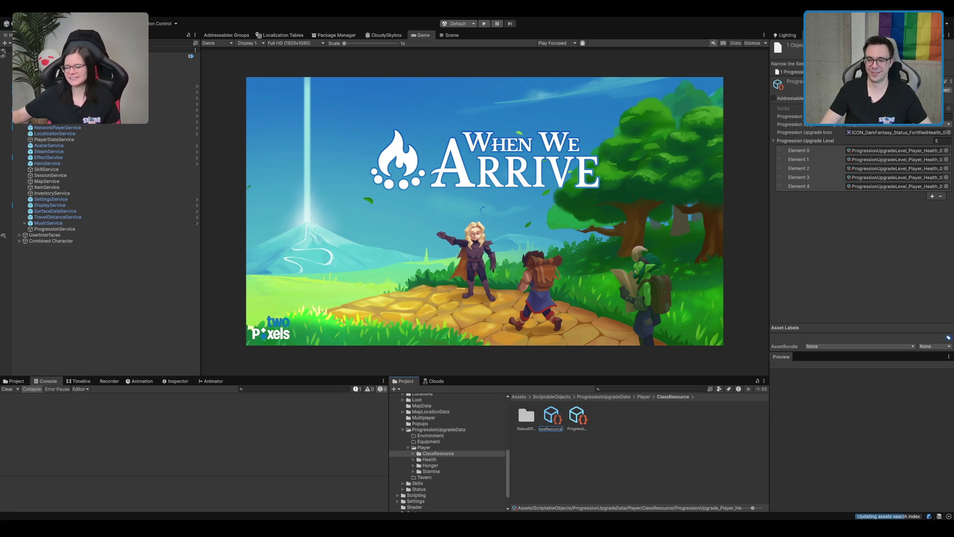
key("Return")
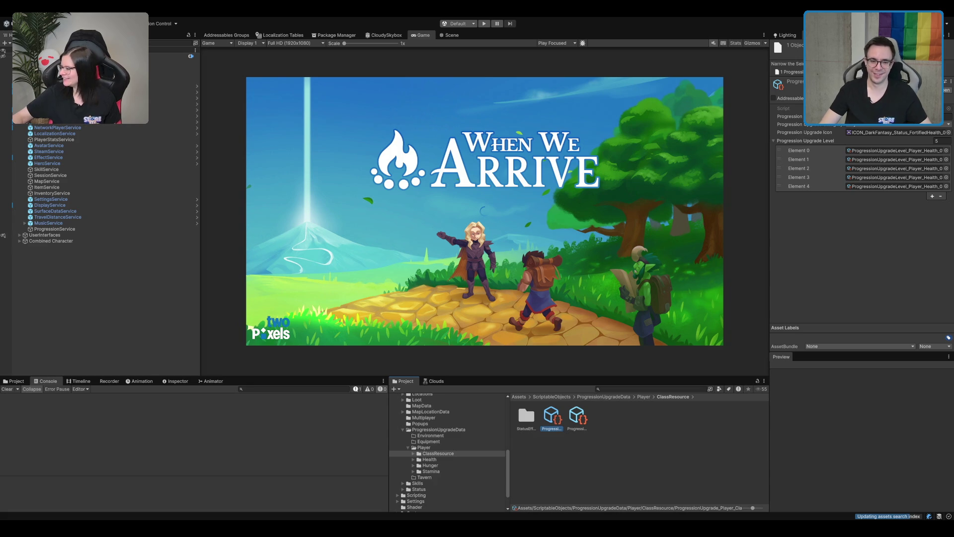
Shorten Health to H in the copied level asset's name, ending in _Player_H_01
left_click(576, 417)
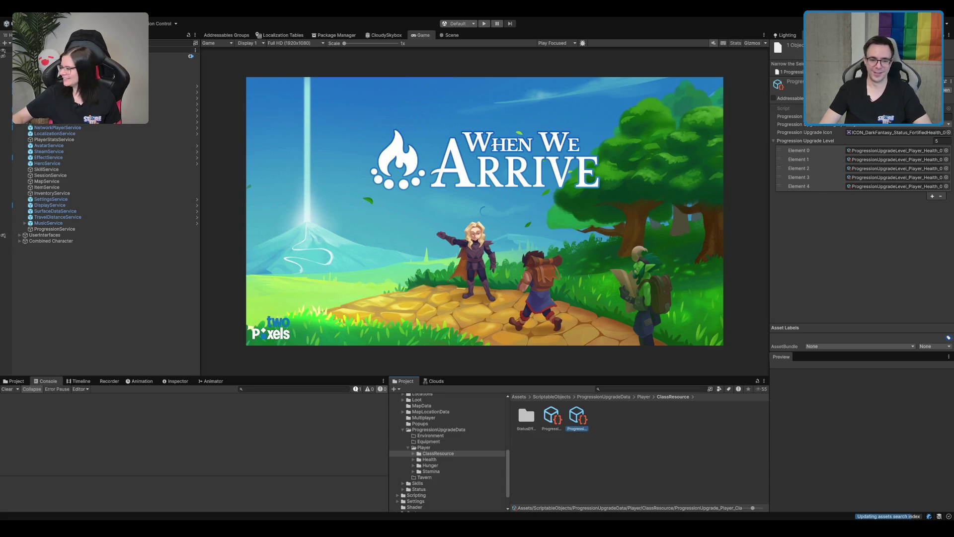
left_click(578, 429)
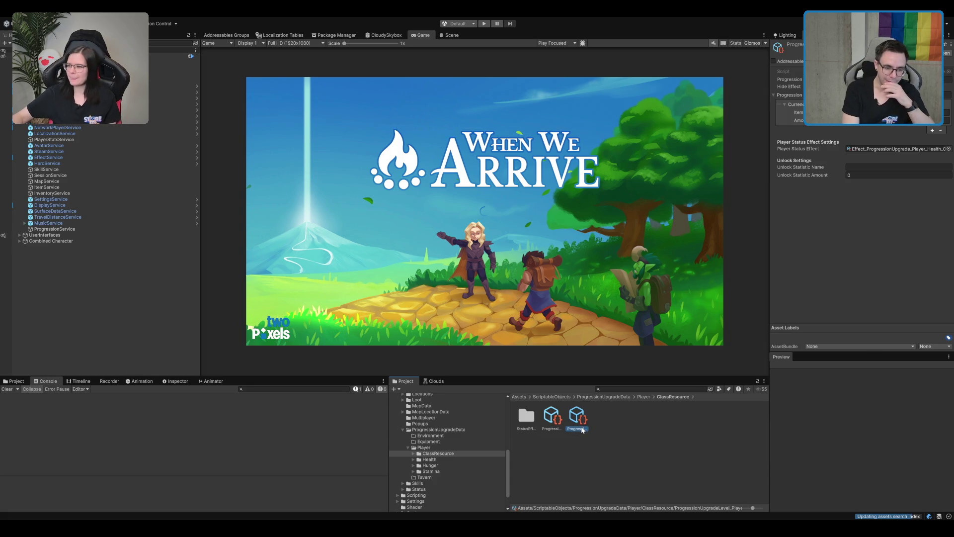
key("BackSpace")
key("BackSpace")
key("BackSpace")
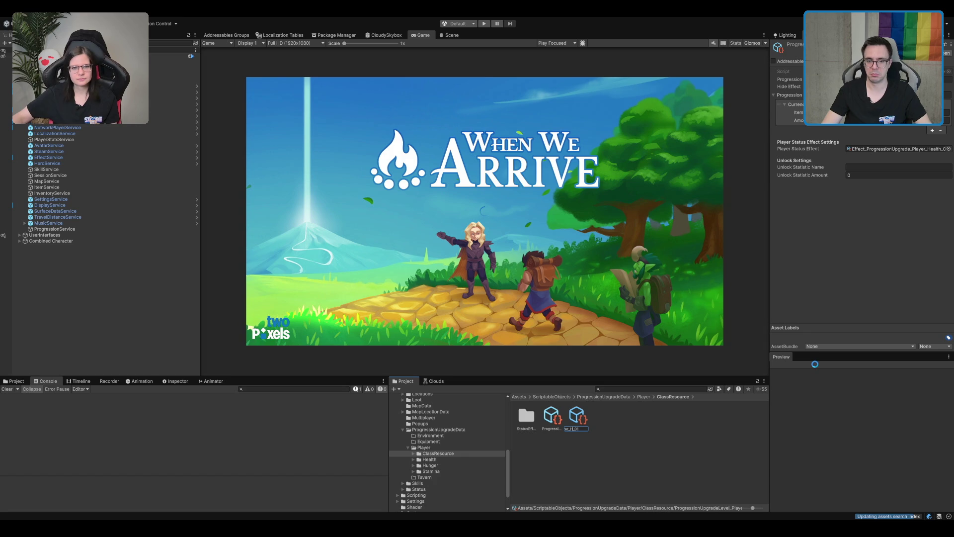
left_click(802, 40)
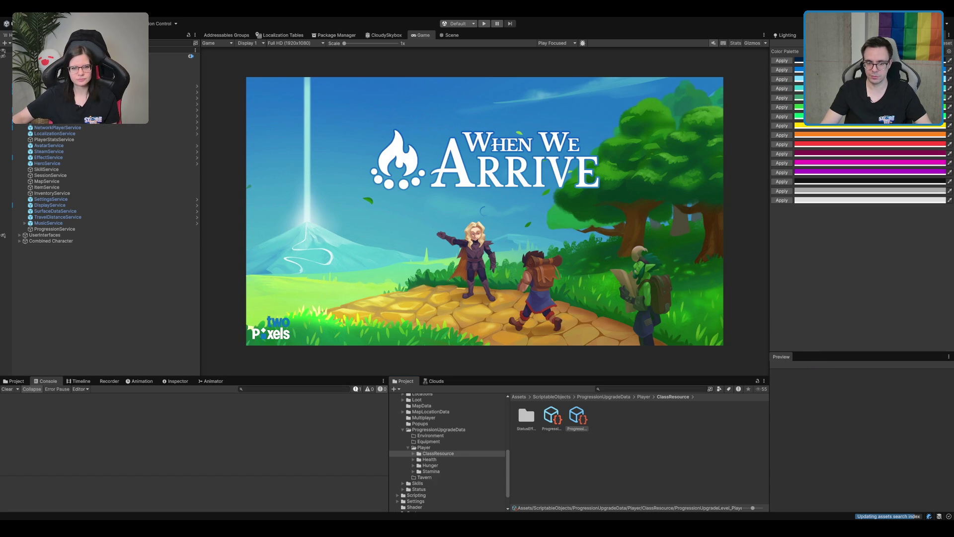
Rename the level asset to ProgressionUpgradeLevel_Player_ClassResource_01
mouse_move(856, 458)
left_mouse_down()
mouse_move(858, 127)
mouse_move(858, 147)
left_mouse_up()
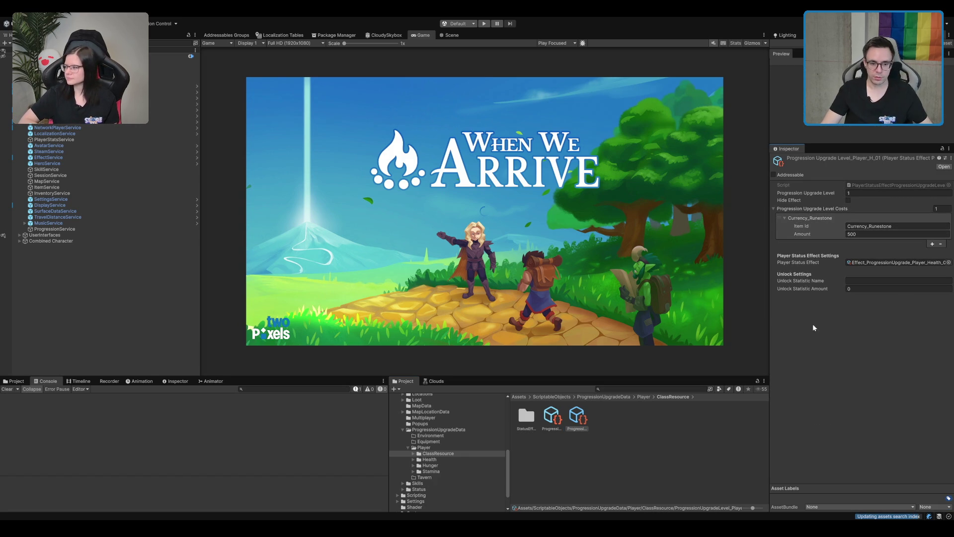
left_click(578, 431)
left_click(578, 430)
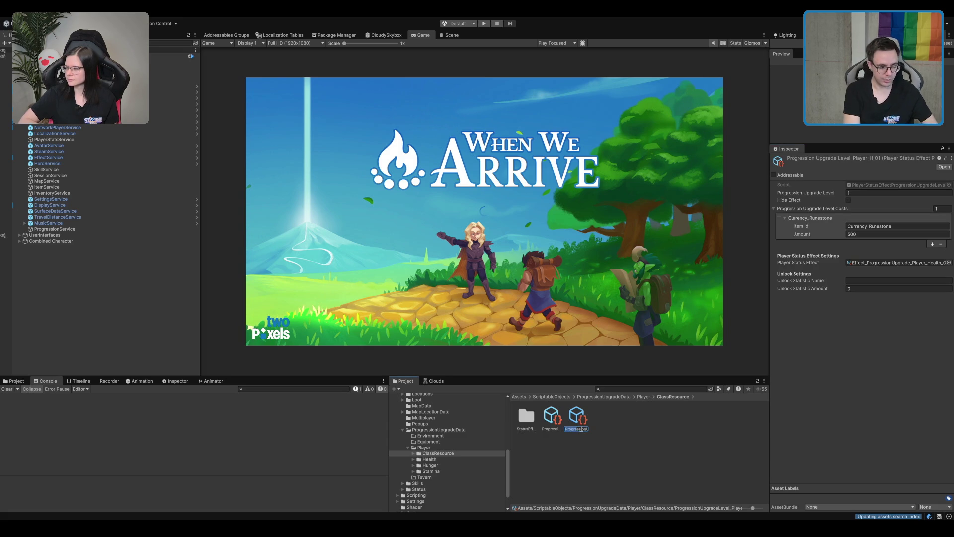
key("BackSpace")
key("BackSpace")
key("BackSpace")
type("Clas")
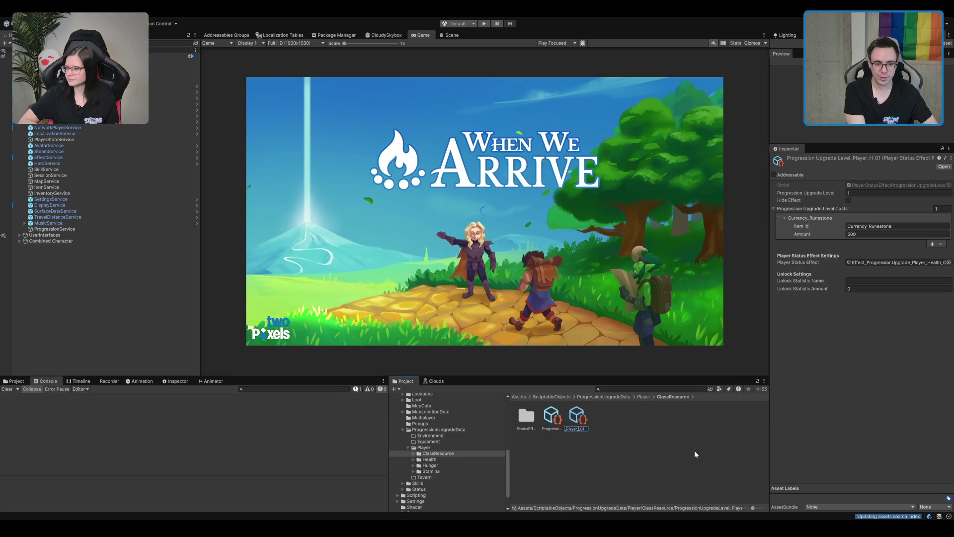
type("sResource")
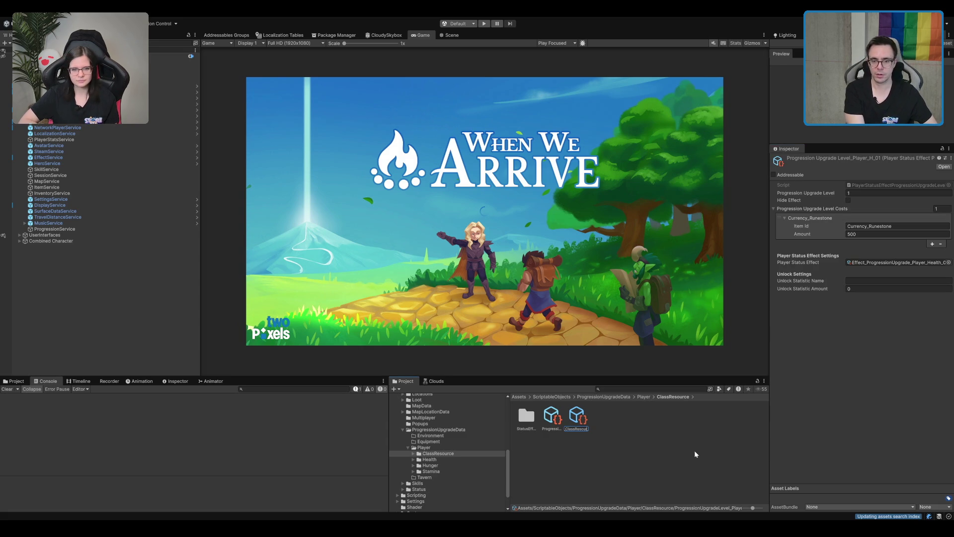
key("Return")
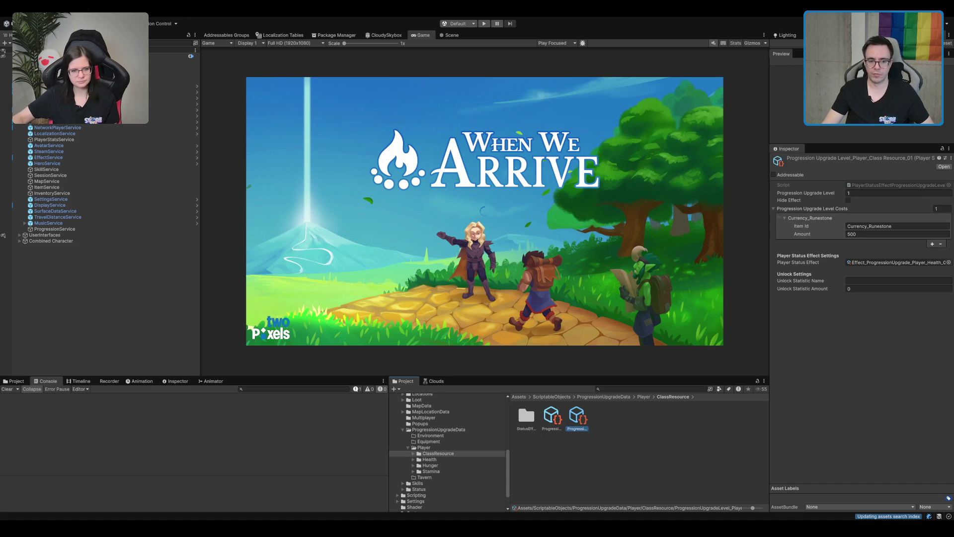
Make this level the only entry in the ClassResource upgrade's Progression Upgrade Level list
key("Left")
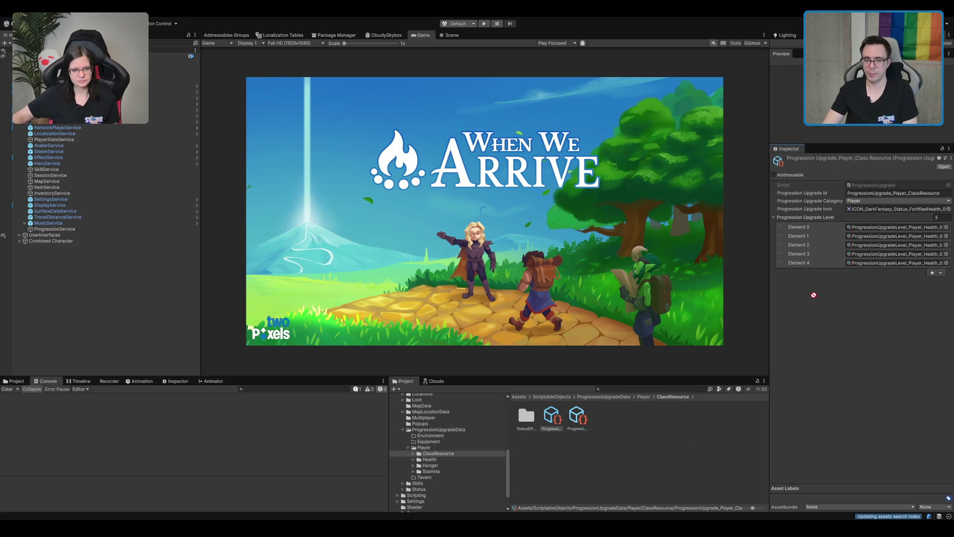
left_click_drag(889, 230, 889, 217)
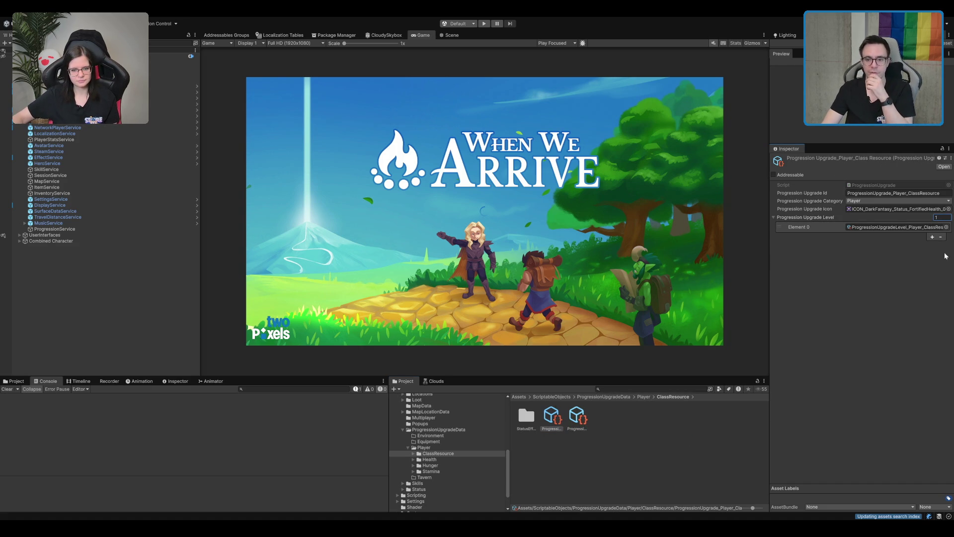
left_click(797, 208)
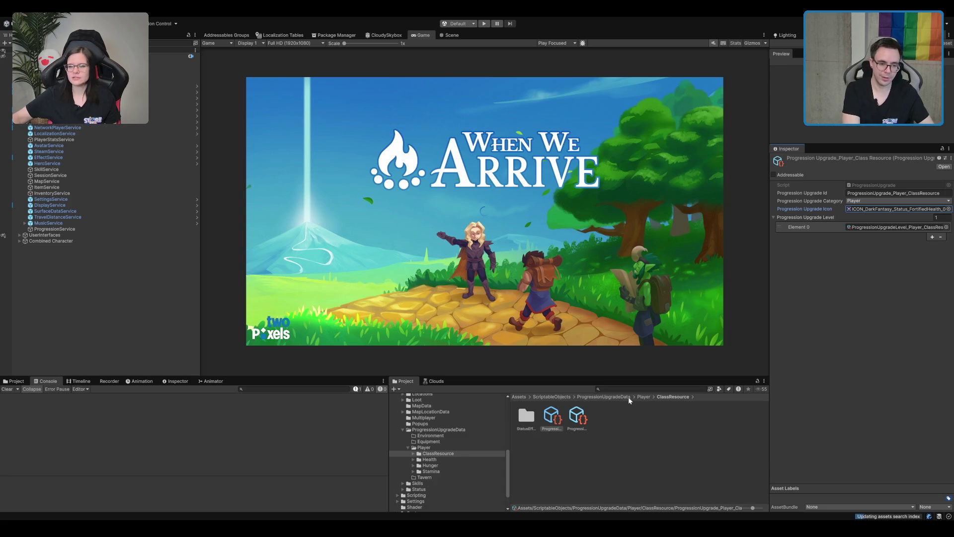
left_click(648, 389)
type("lassresourc")
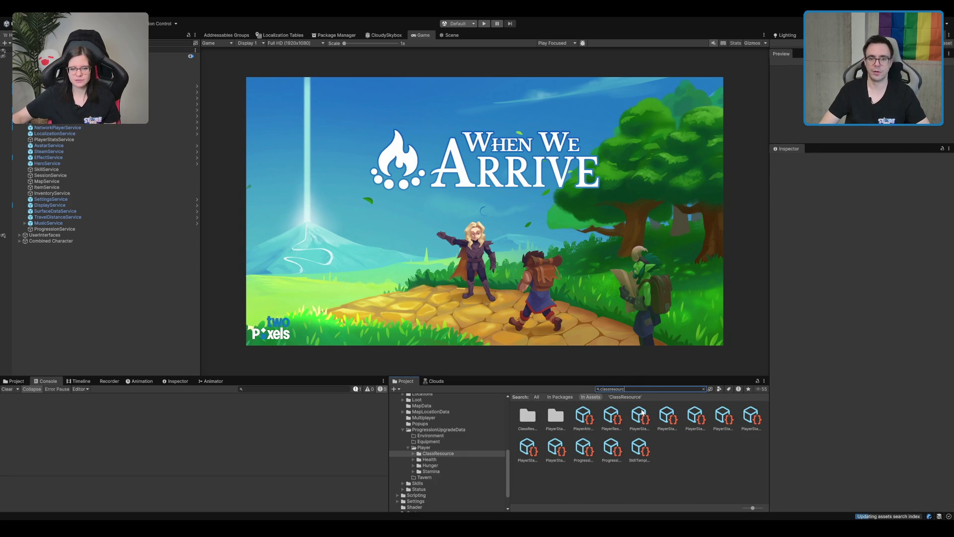
left_click(611, 416)
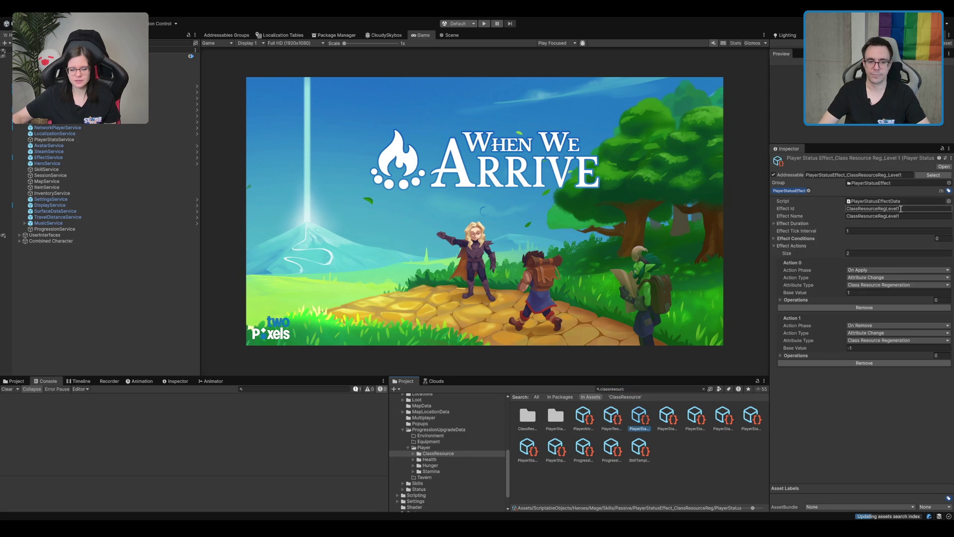
left_click(904, 226)
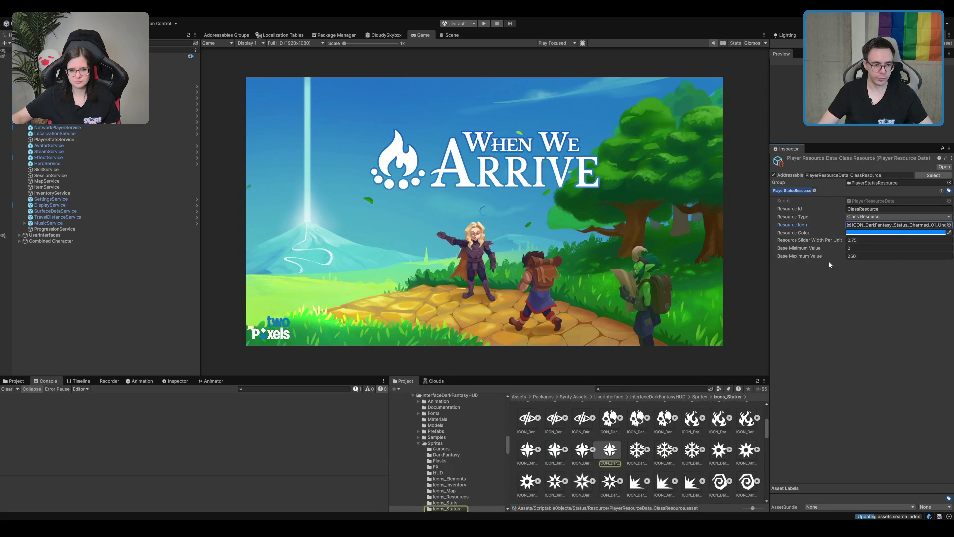
left_click(439, 449)
key("Left")
key("Left")
key("Left")
scroll(452, 446, "down", 10)
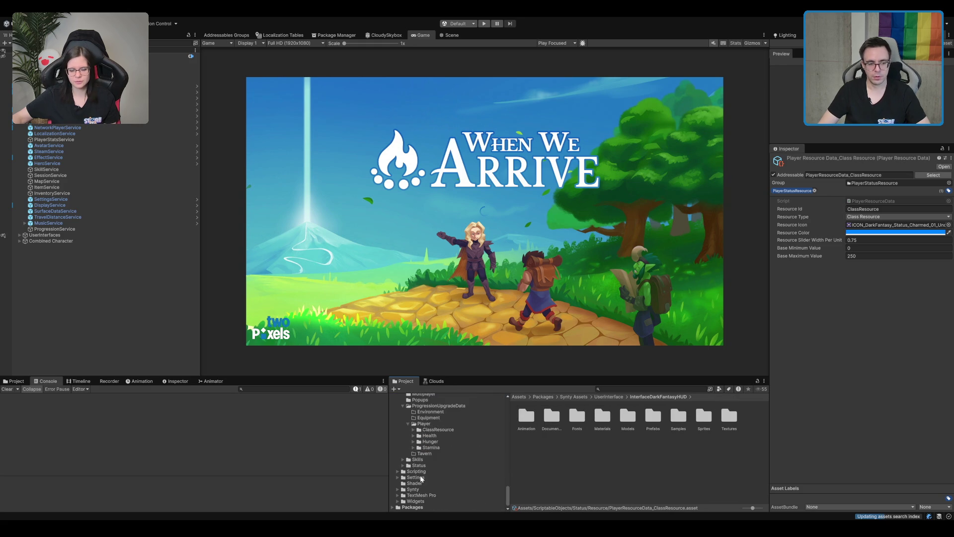
scroll(447, 444, "up", 2)
left_click(447, 451)
left_click(551, 416)
left_click(577, 416)
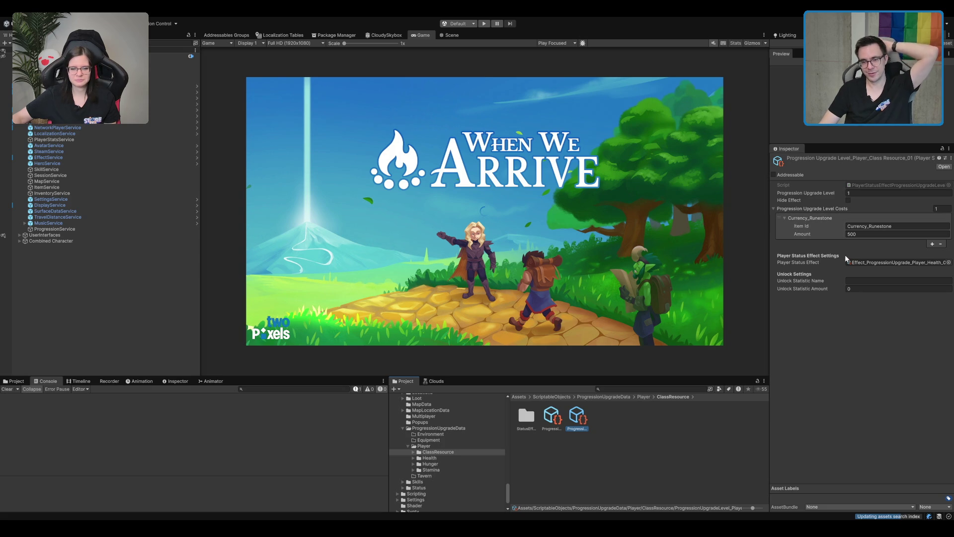
Paste the Charmed status icon into the ClassResource upgrade's Progression Upgrade Icon field
left_click(559, 420)
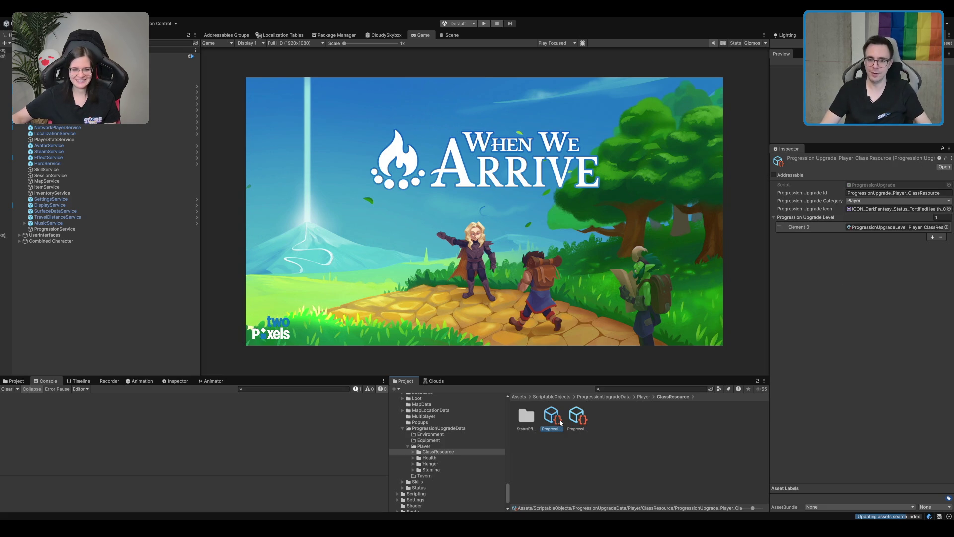
left_click(928, 193)
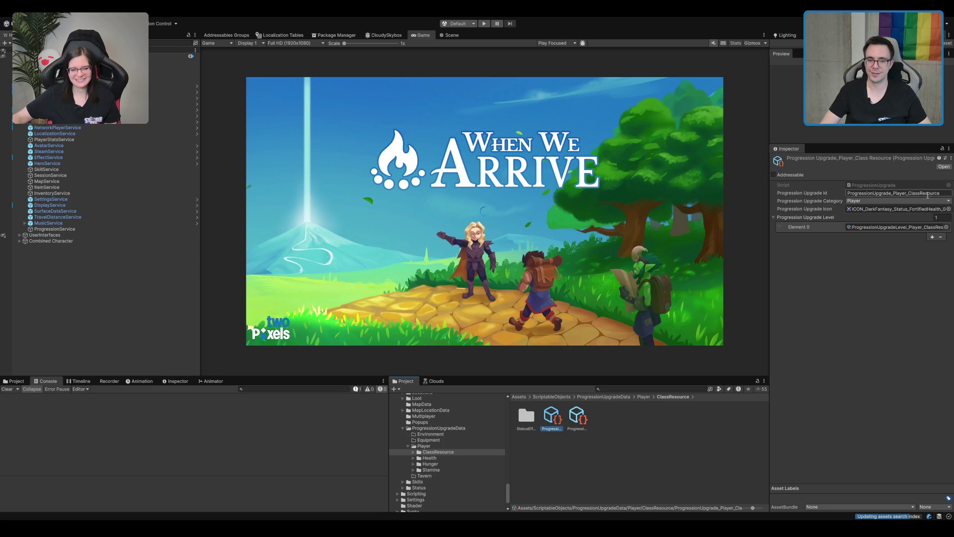
left_click(921, 209)
key("ctrl+v")
left_click(823, 265)
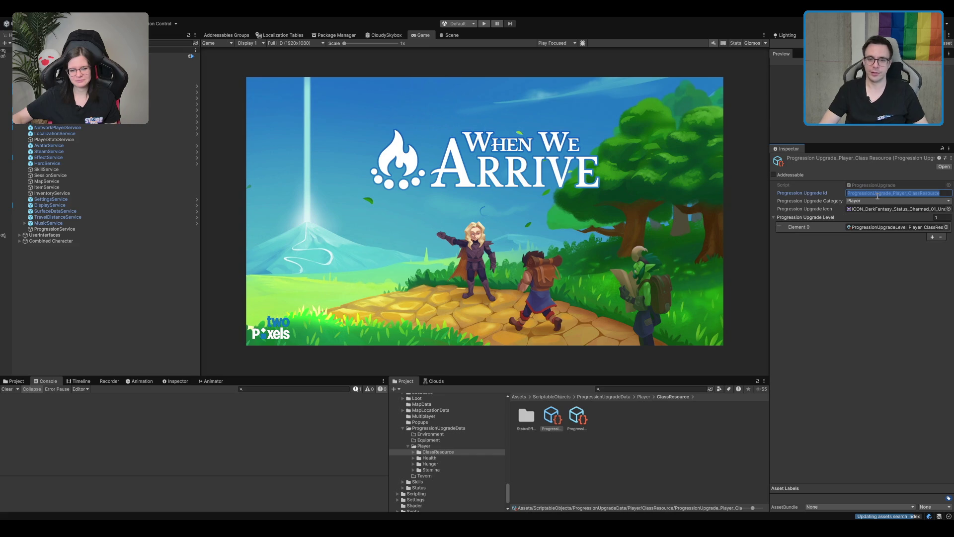
Mark the upgrade Addressable with the address ProgressionUpgrade_Player_ClassResource
left_click(794, 175)
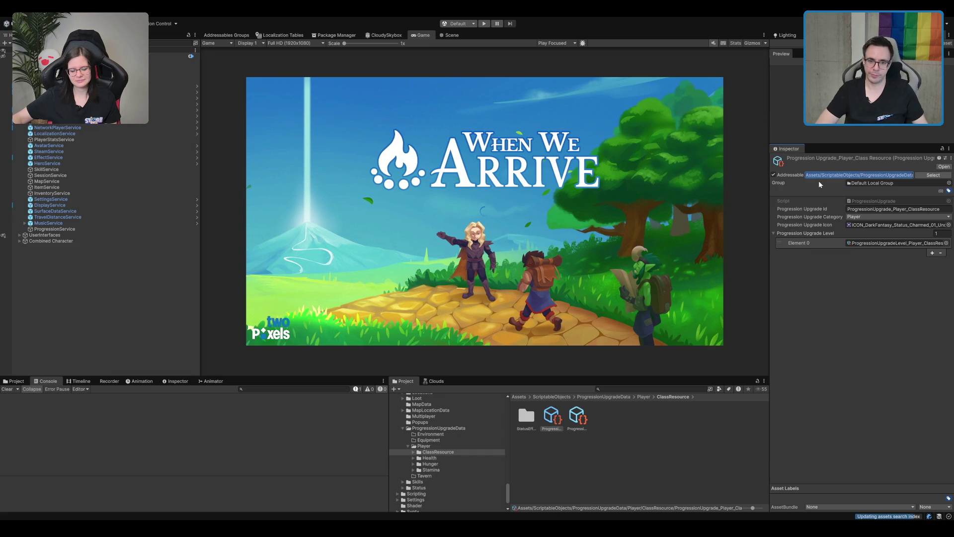
type("ProgressionUpgrade_Player_ClassResource")
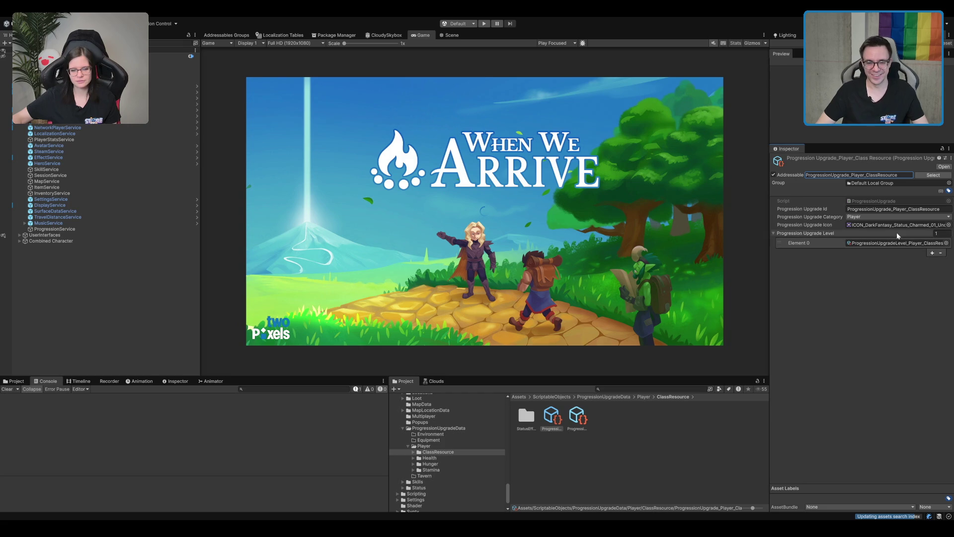
left_click(577, 417)
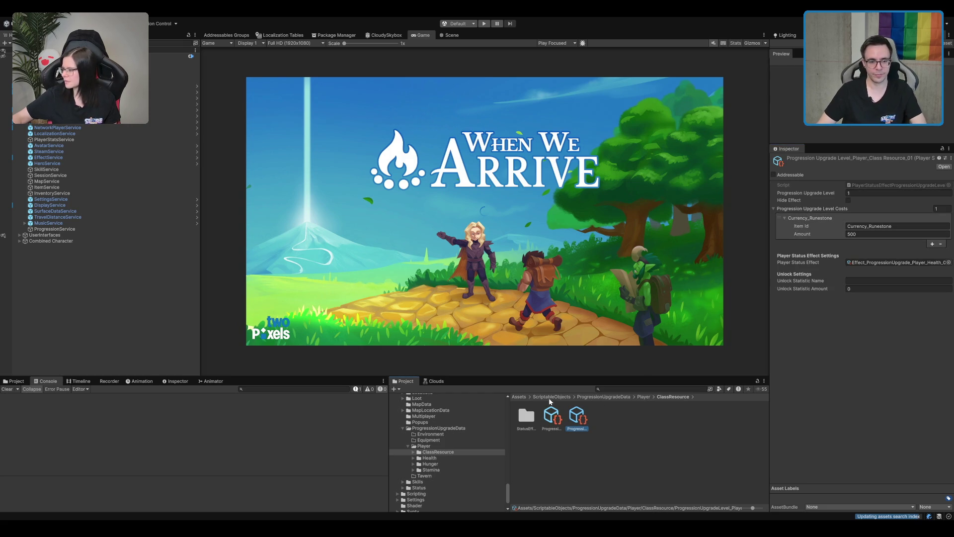
double_click(526, 416)
Delete the four extra duplicate effect assets from the StatusEffects folder
left_click(556, 417)
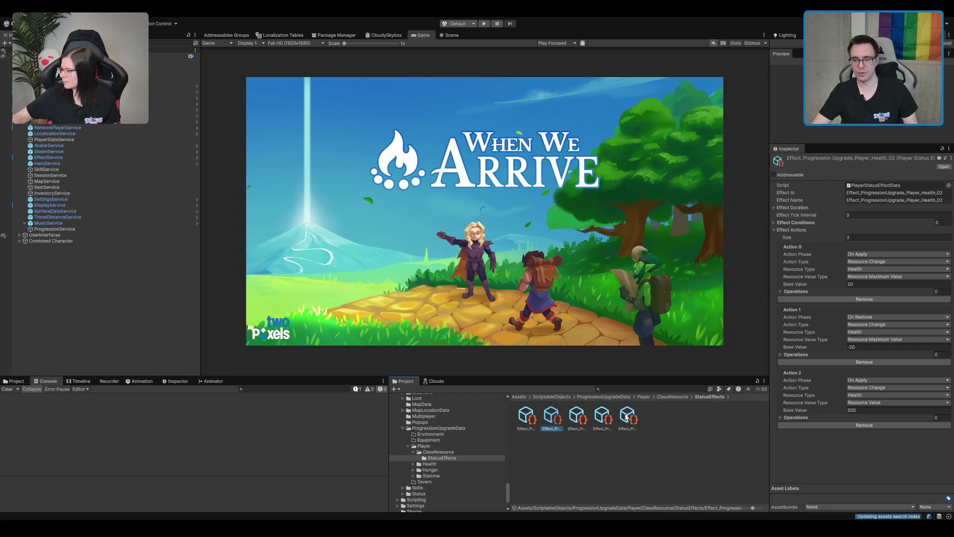
left_click(627, 416, "shift")
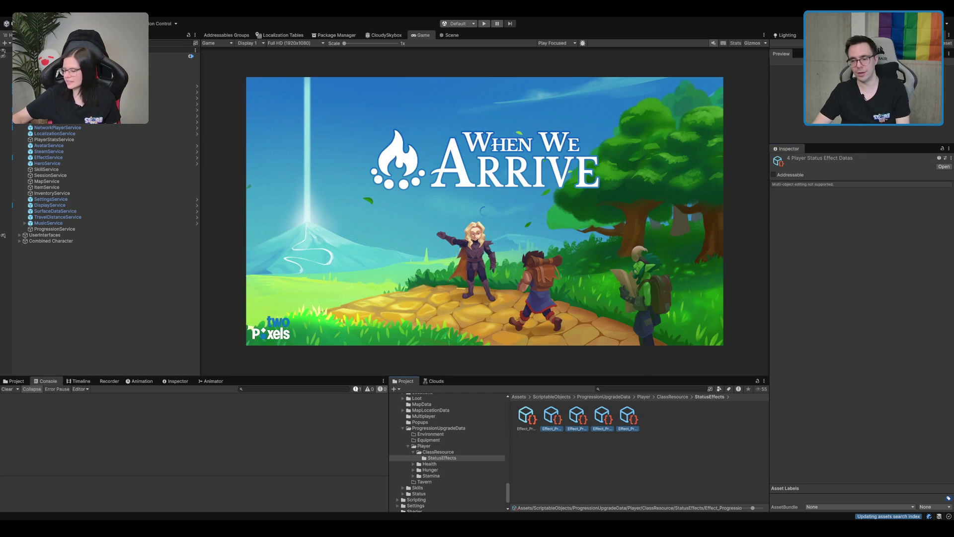
key("super+BackSpace")
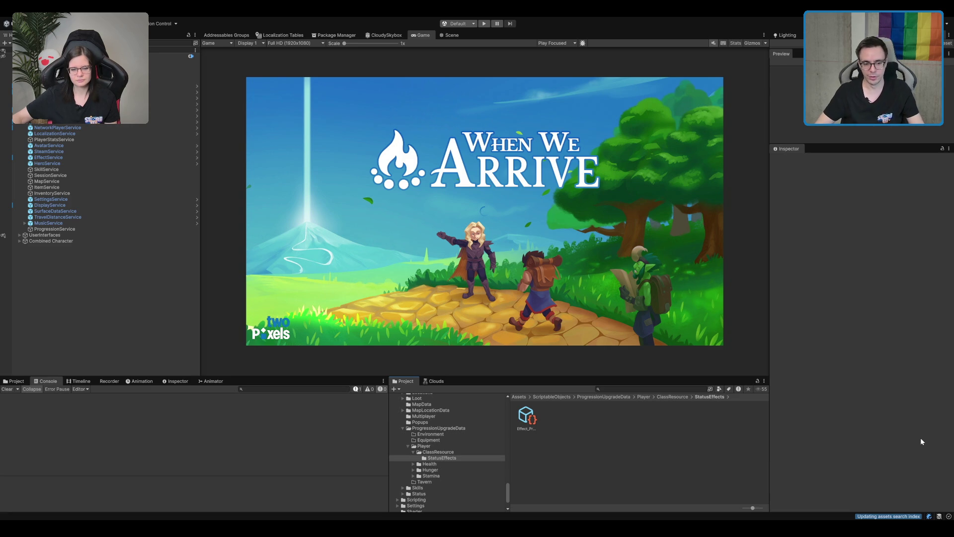
Rename the remaining effect to Effect_ProgressionUpgrade_Player_ClassResource_01, replacing Health with Class
left_click(523, 426)
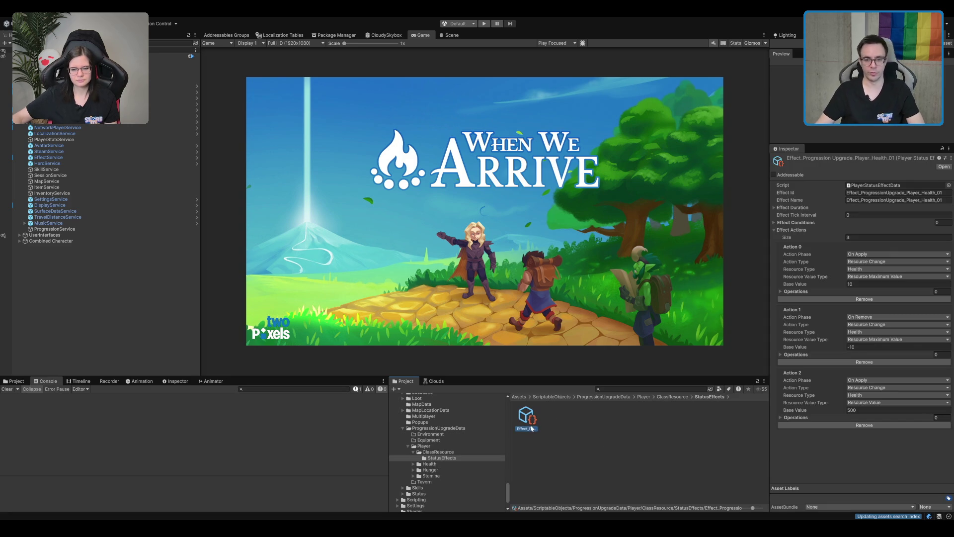
key("End")
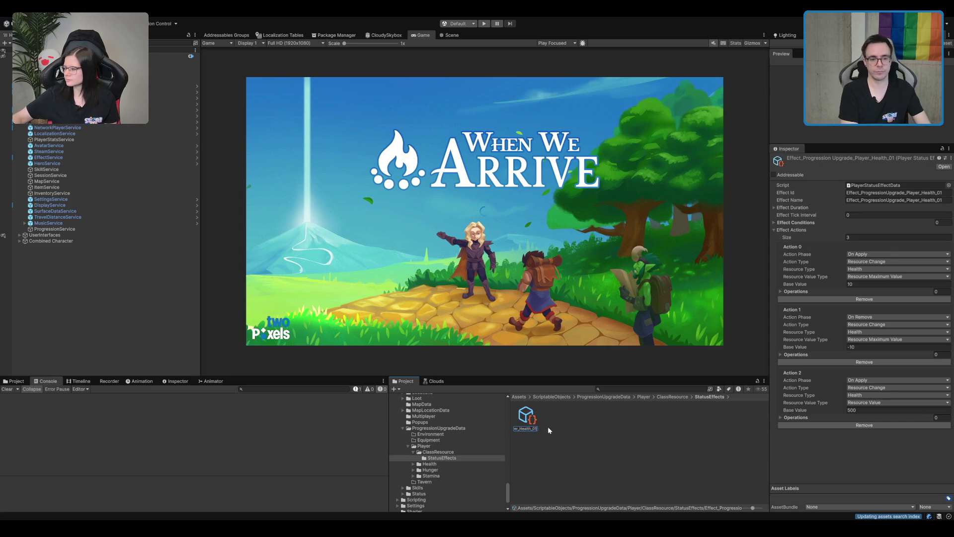
key("Left")
key("Left")
key("Left")
key("BackSpace")
key("BackSpace")
key("BackSpace")
type("Class")
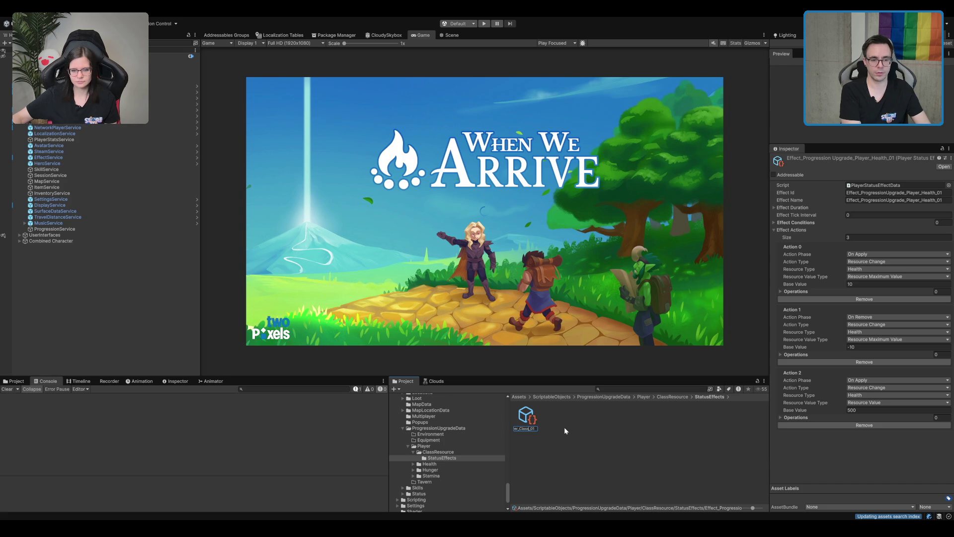
key("Return")
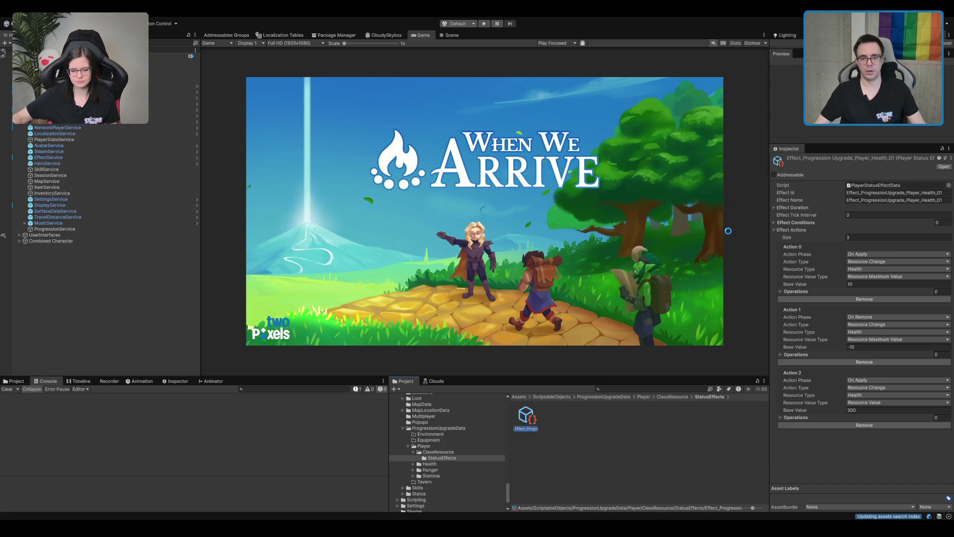
Paste the new name into Effect Id, Effect Name and the Addressable address
left_click(904, 192)
key("ctrl+a")
key("ctrl+v")
left_click(893, 199)
key("ctrl+a")
type("Effect_ProgressionUpgrade_Player_ClassResource_01")
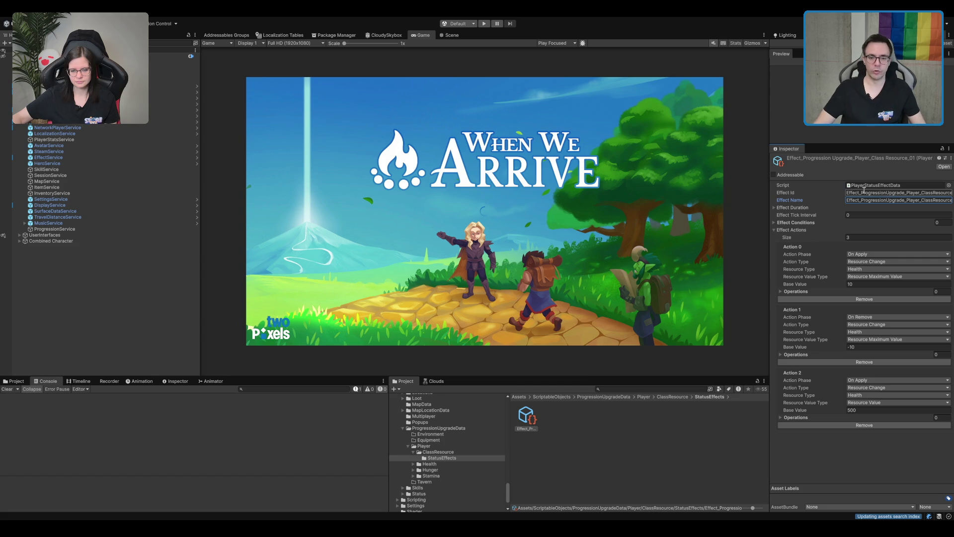
left_click(804, 175)
left_click(826, 175)
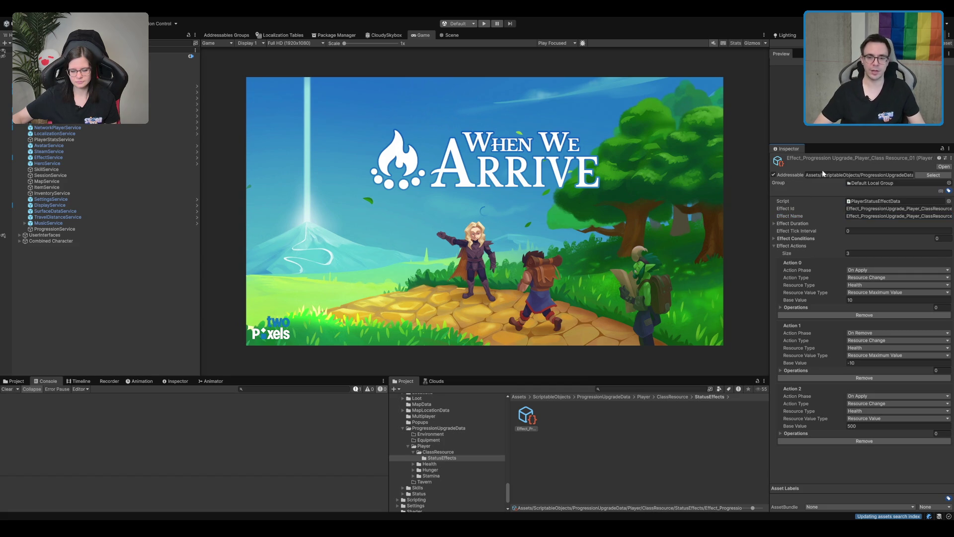
key("ctrl+v")
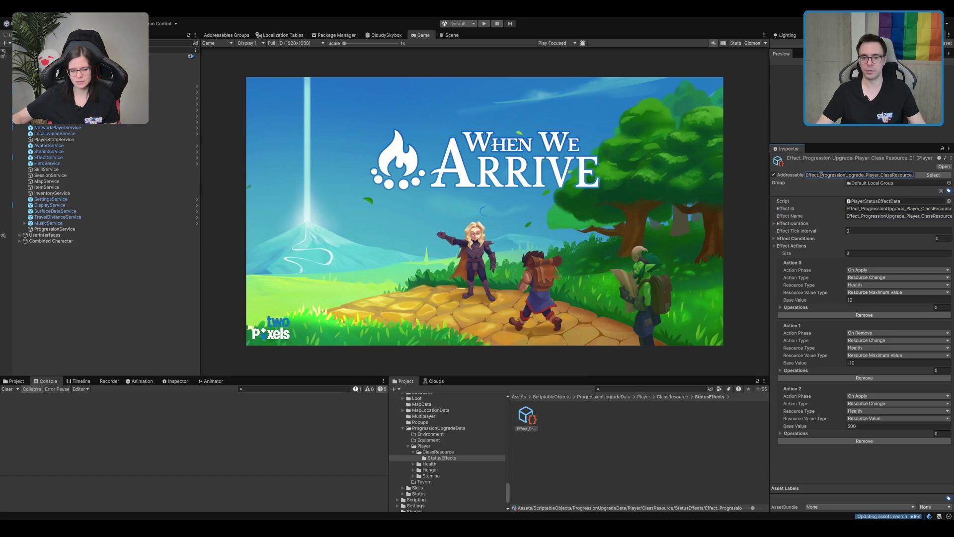
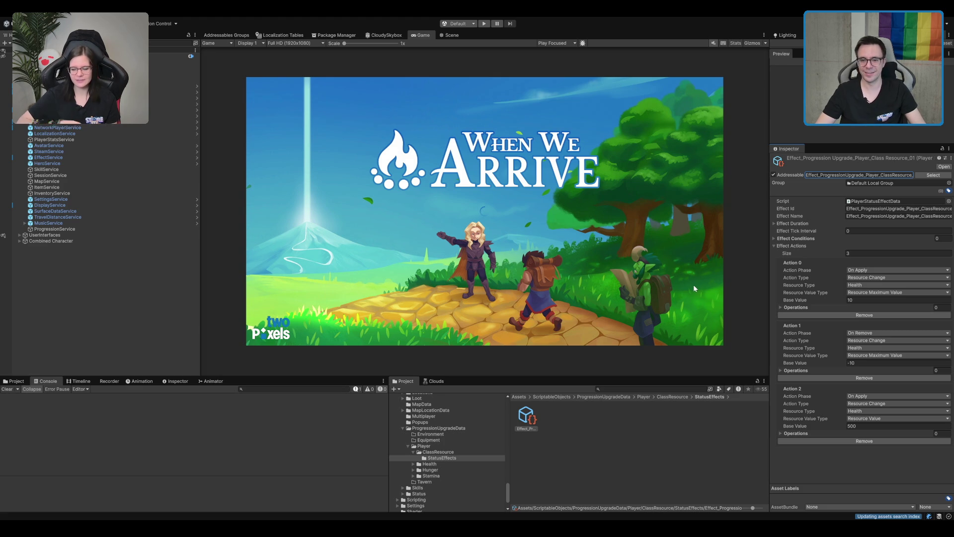
Move ProgressionUpgrade_Player_ClassResource from Default Local Group into the ProgressionUpgrades addressables group
left_click(919, 215)
left_click(864, 176)
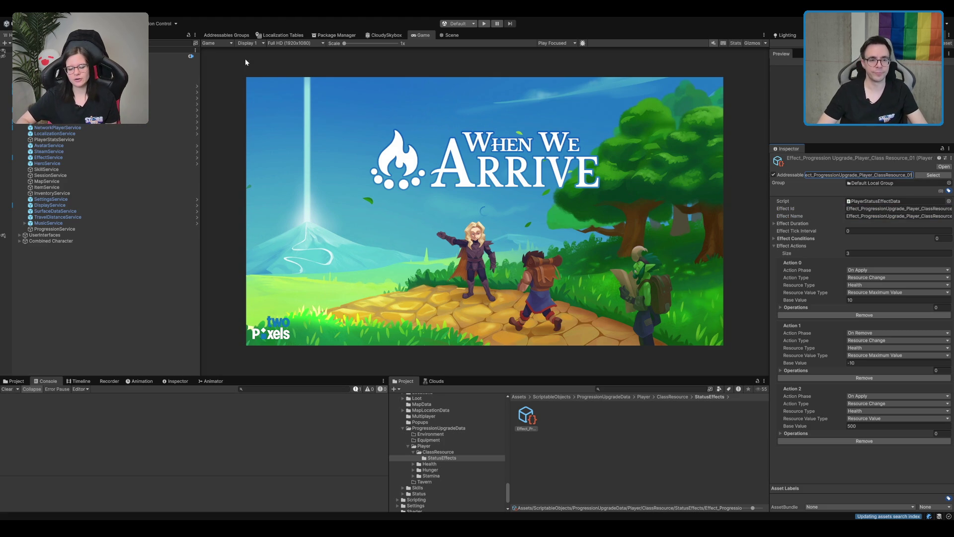
left_click(233, 35)
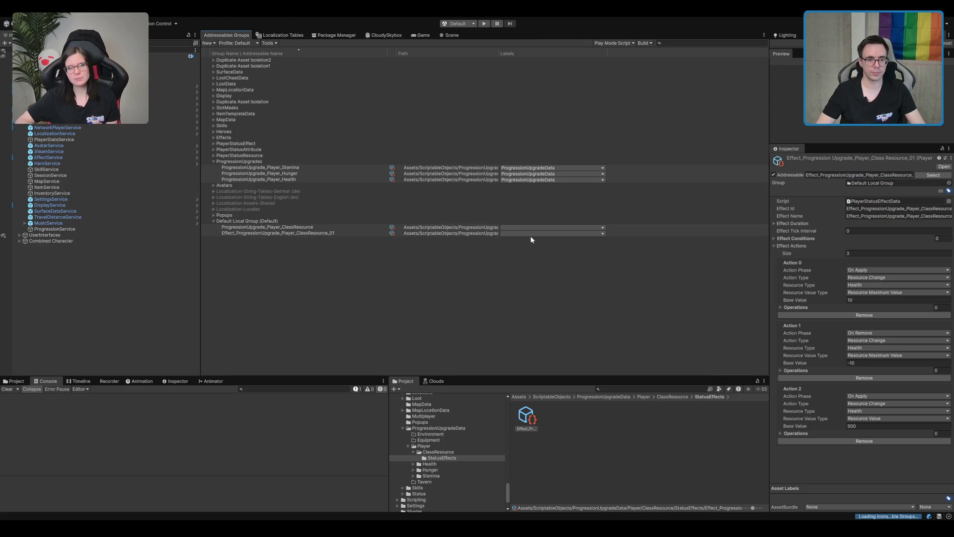
key("Up")
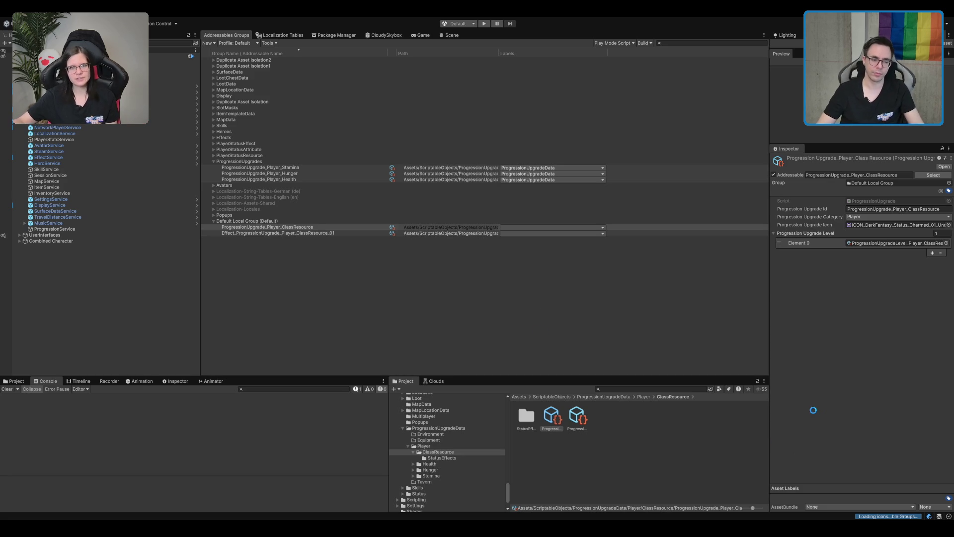
left_click(305, 227)
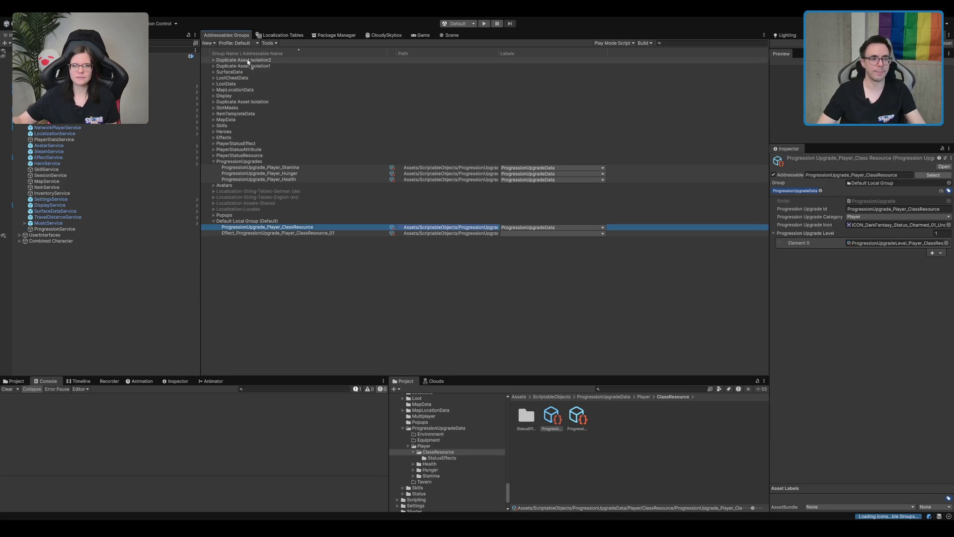
mouse_move(253, 68)
left_mouse_down()
mouse_move(259, 175)
mouse_move(256, 162)
left_mouse_up()
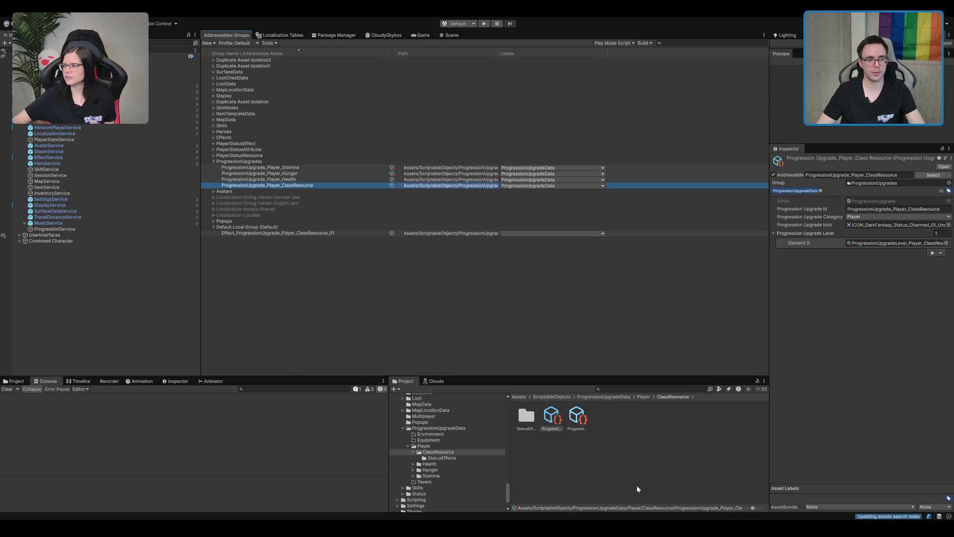
Reopen the status effect asset from the StatusEffects folder in the Inspector
left_click(559, 458)
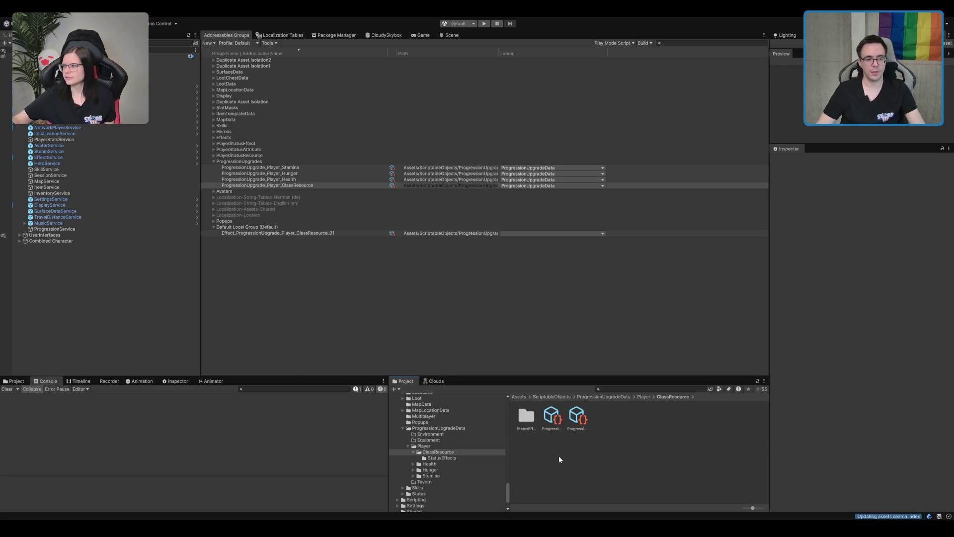
double_click(526, 417)
left_click(526, 417)
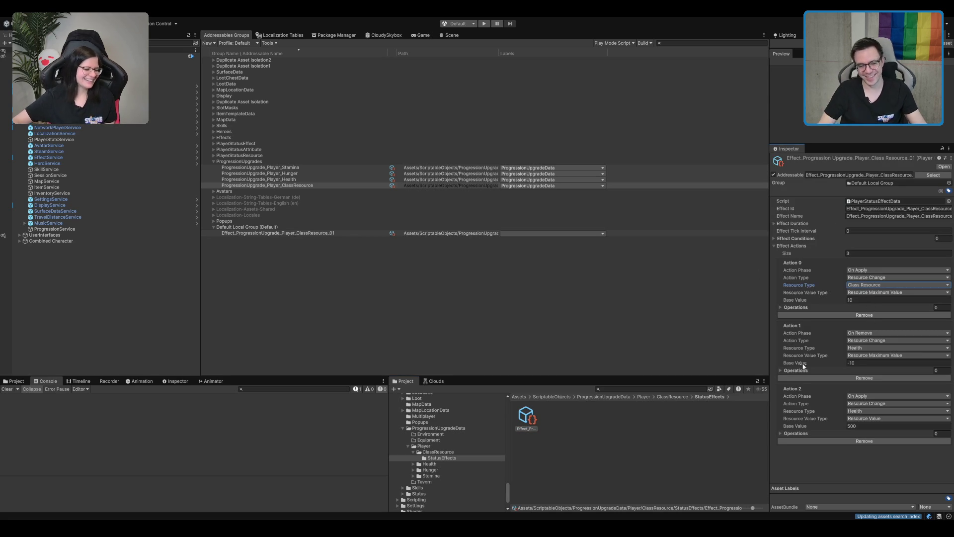
Swap the console for a second Project browser, search 'ClassResou', and select ProgressionUpgrade_Player_ClassResource
left_click(26, 381)
left_click(755, 393)
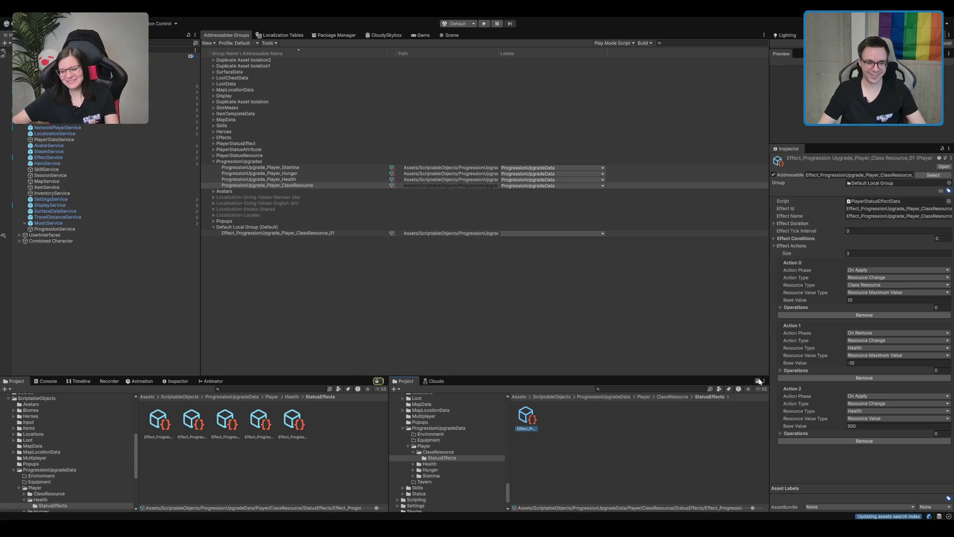
left_click(237, 387)
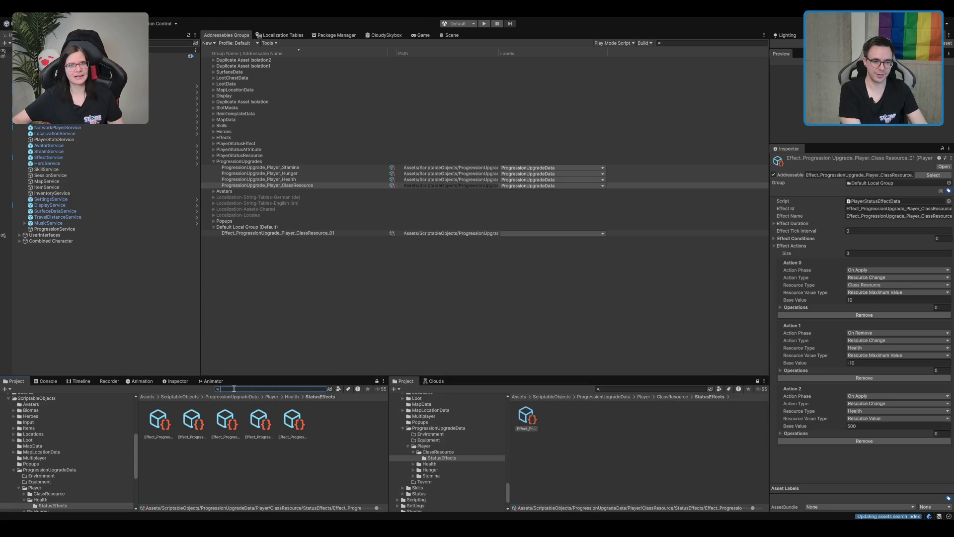
type("ClassResou")
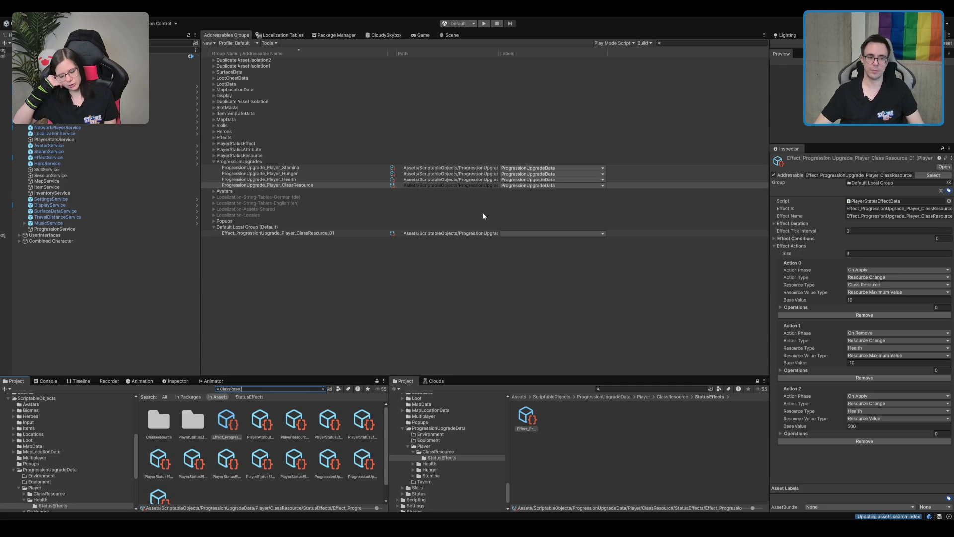
left_click(485, 185)
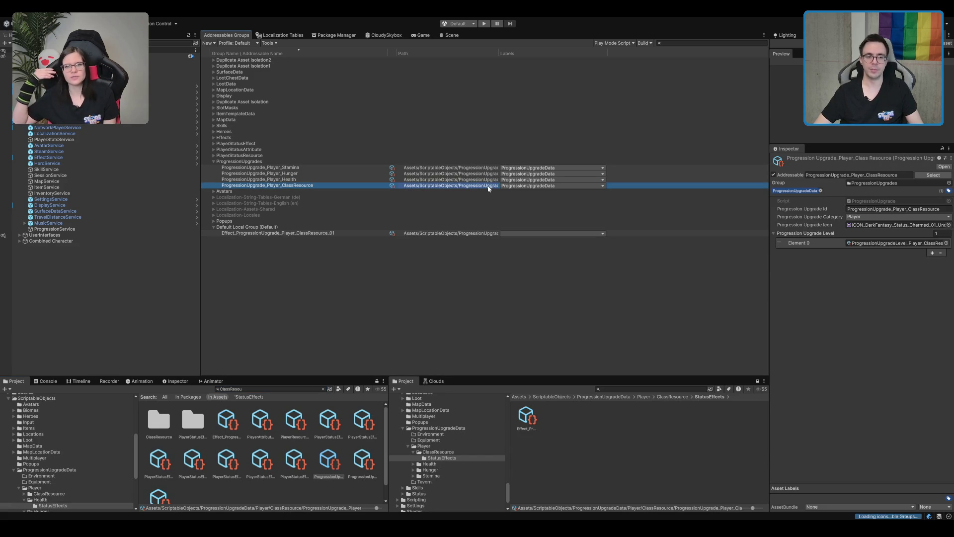
double_click(489, 187)
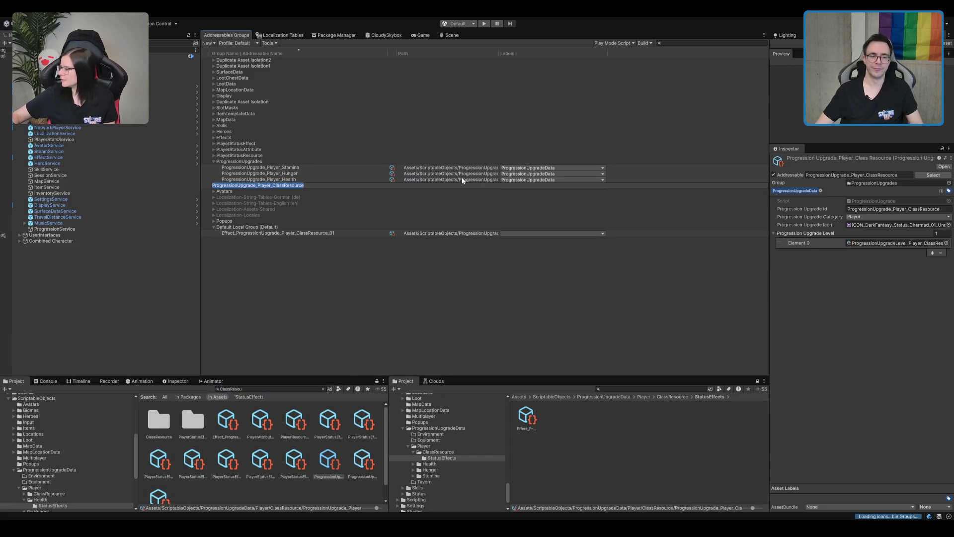
left_click(425, 357)
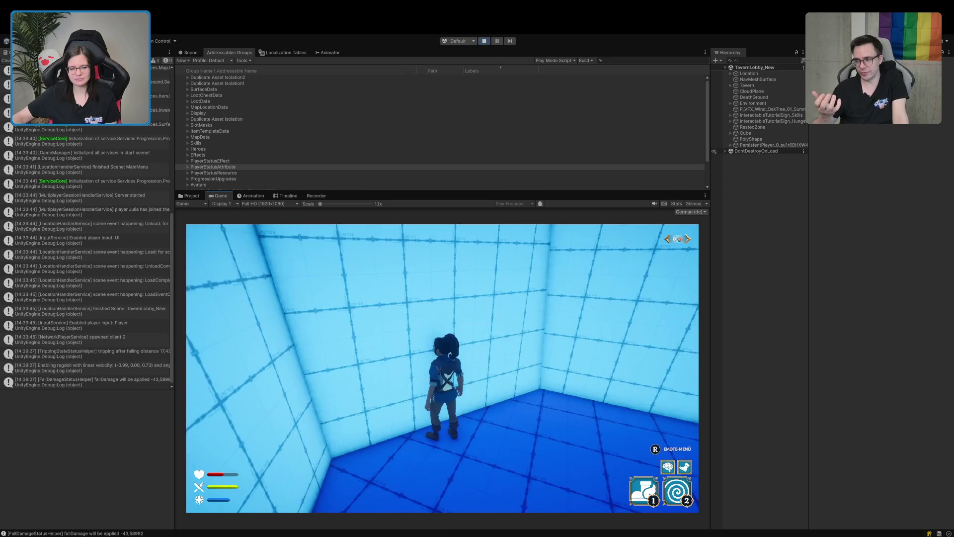
Climb partway up the tiled wall with W, let go with C, and repeat
key("w")
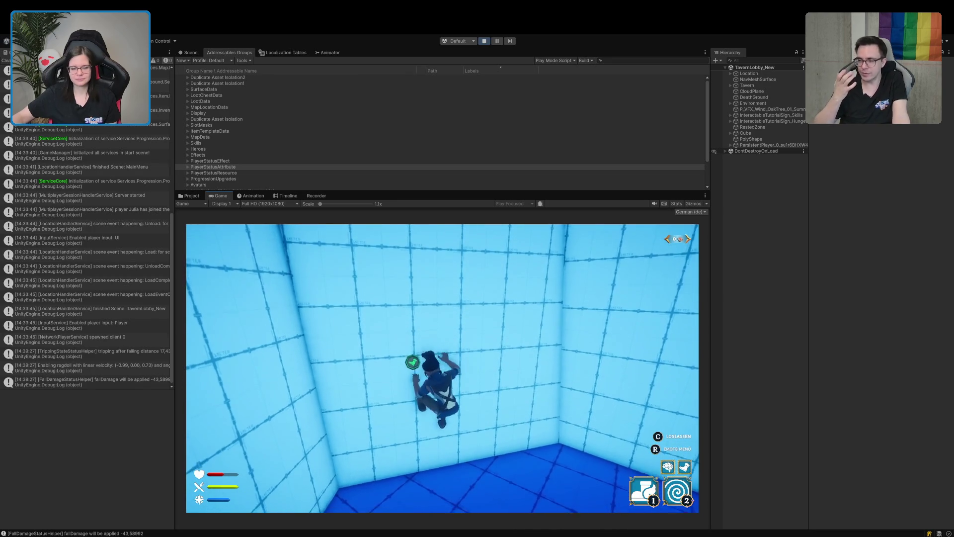
key("w")
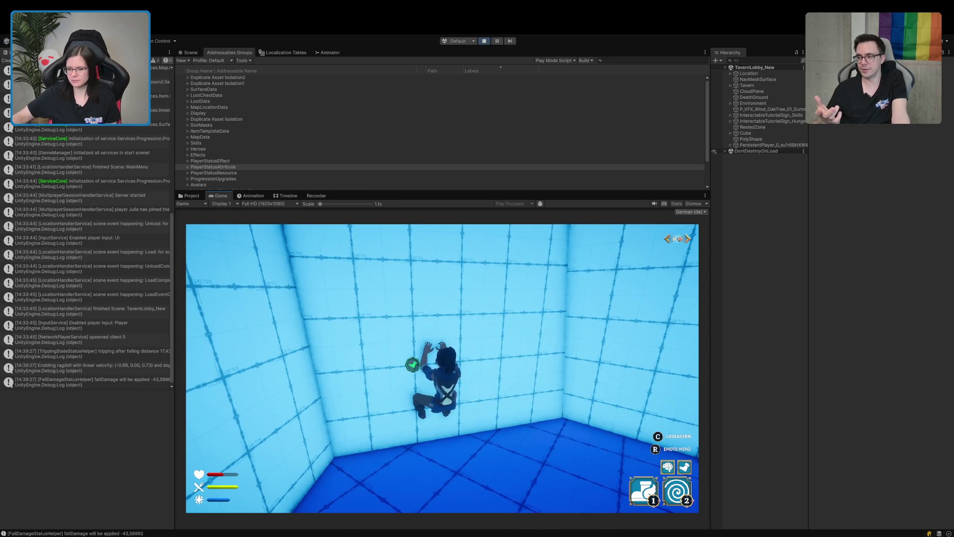
key("c")
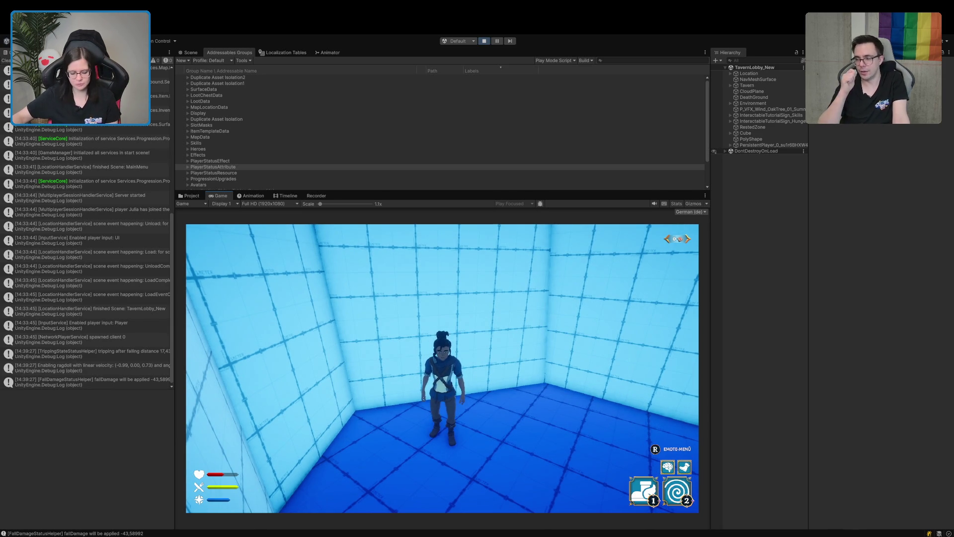
key("w")
key("w")
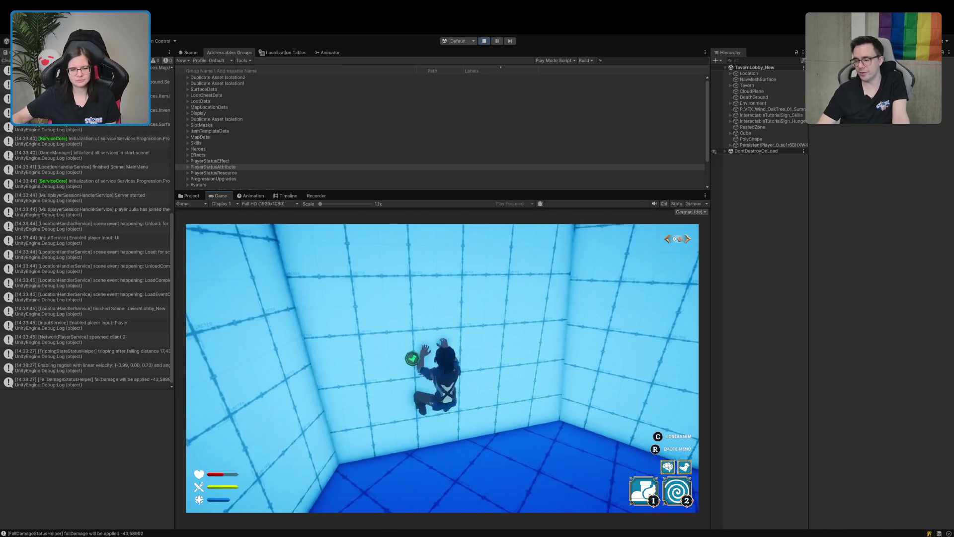
key("s")
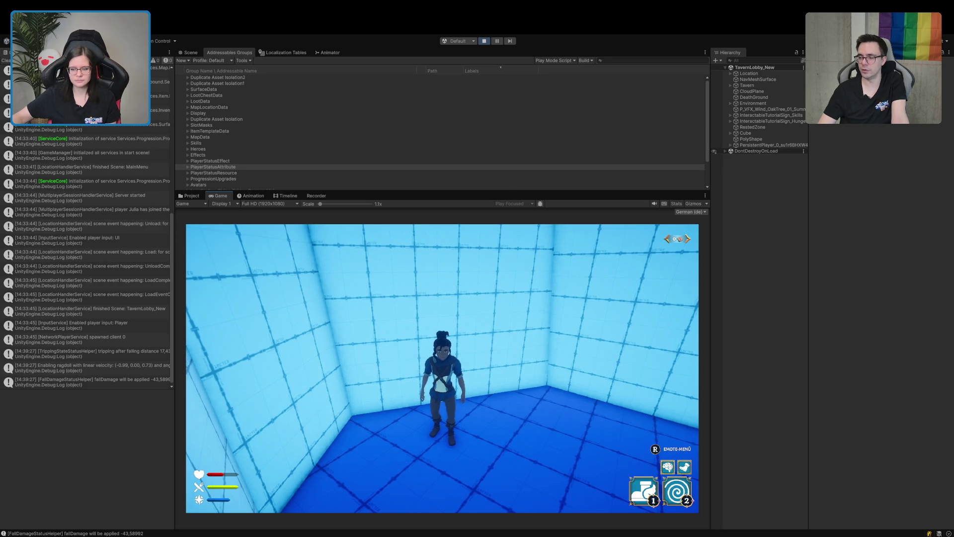
scroll(442, 368, "up", 2)
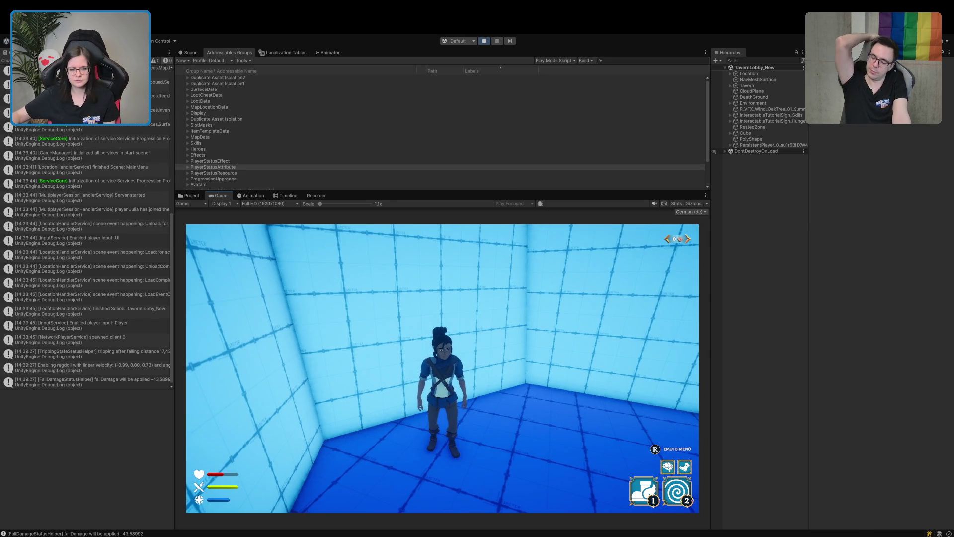
scroll(442, 368, "down", 2)
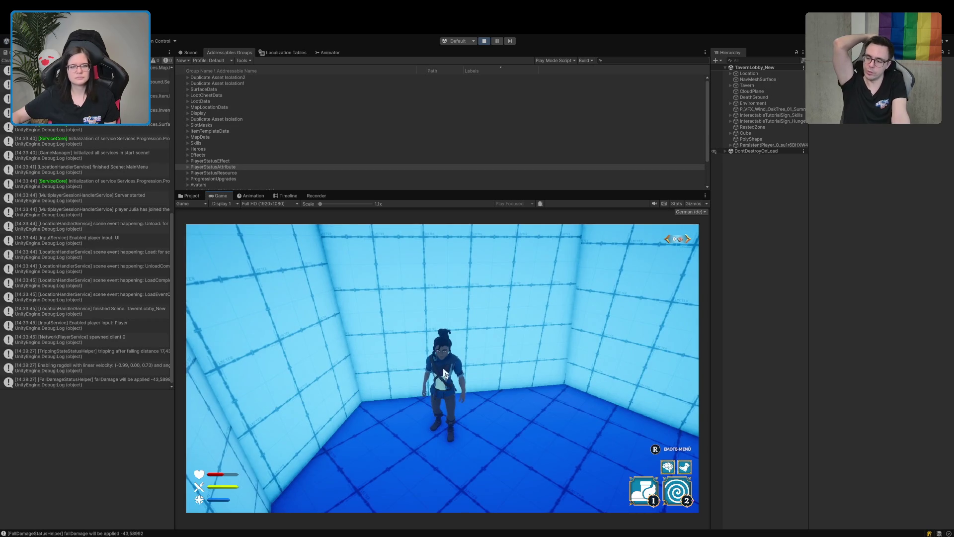
left_click(329, 53)
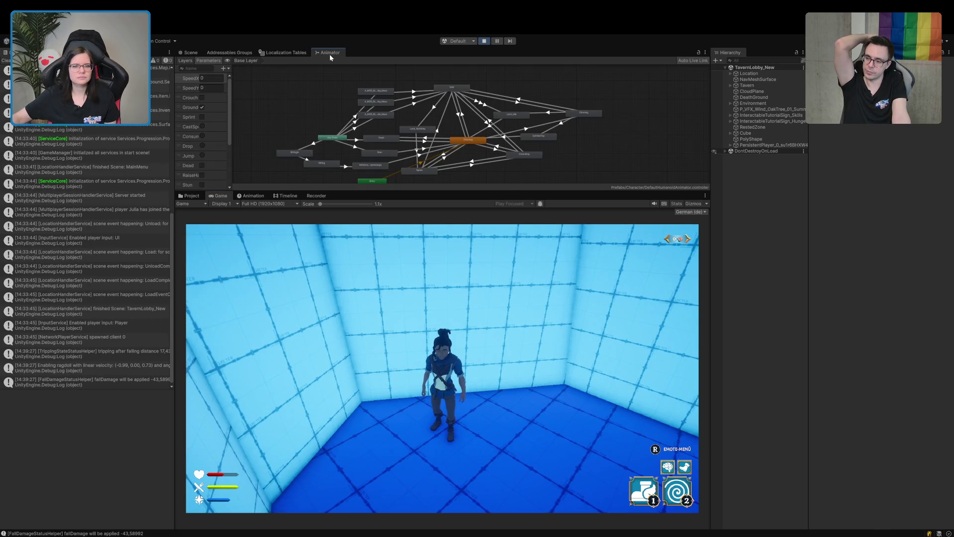
Add a Climbing-to-Standing transition, keeping the Climbing-to-Land_Idle transition visible for comparison
scroll(568, 152, "up", 6)
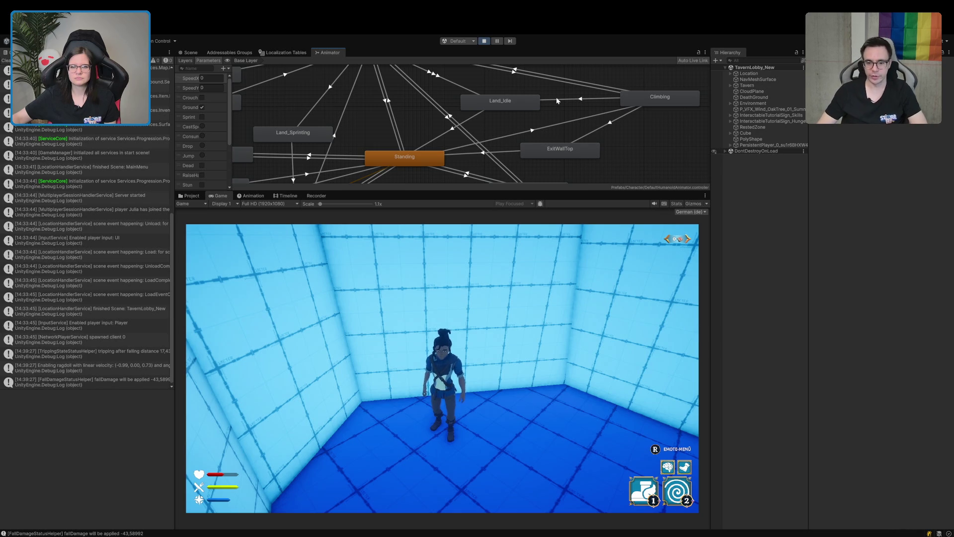
left_click(557, 99)
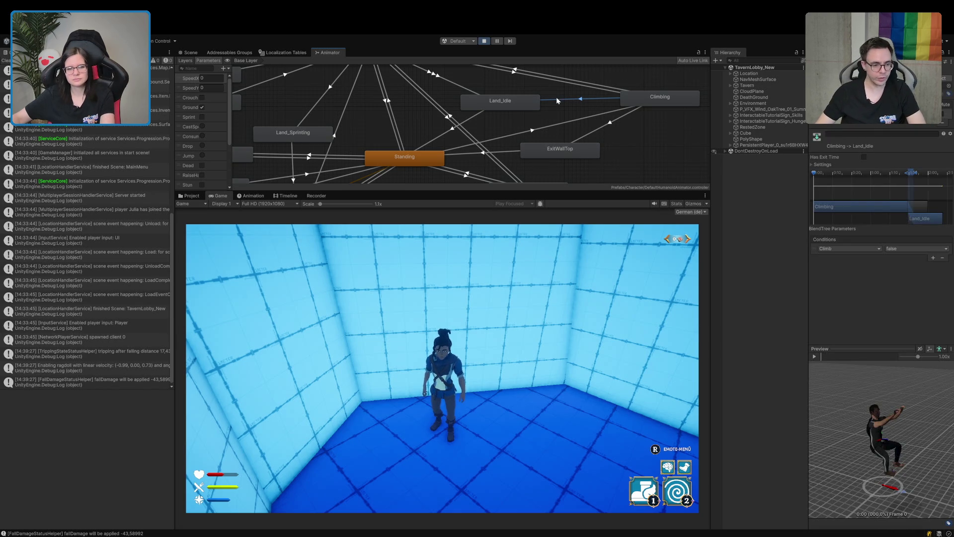
mouse_move(417, 131)
left_mouse_down()
mouse_move(487, 147)
mouse_move(399, 134)
left_mouse_up()
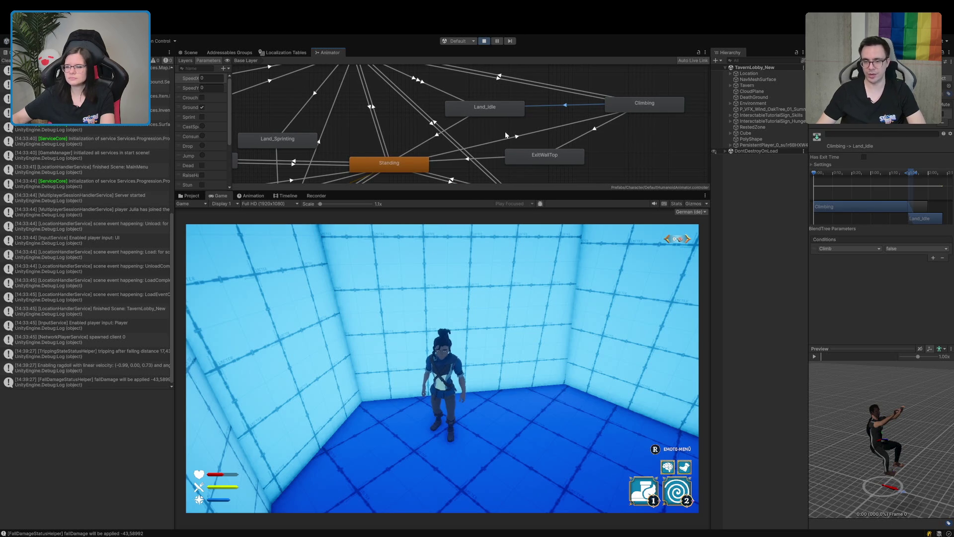
key("ctrl+3")
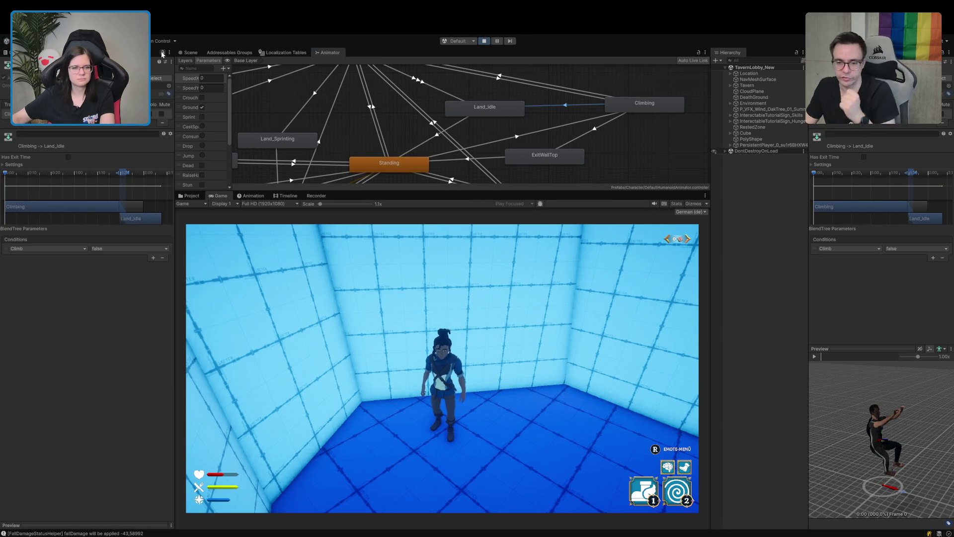
left_click(614, 106)
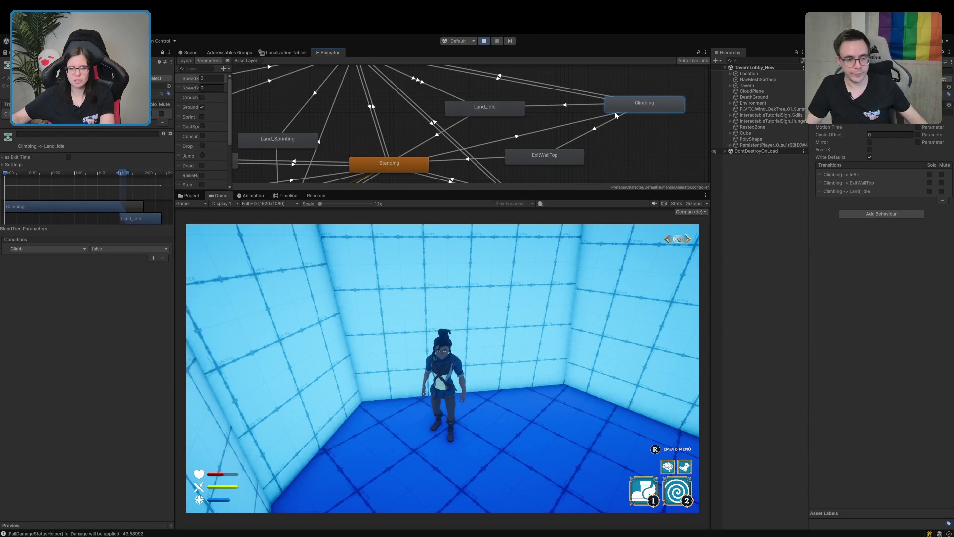
left_click(408, 165)
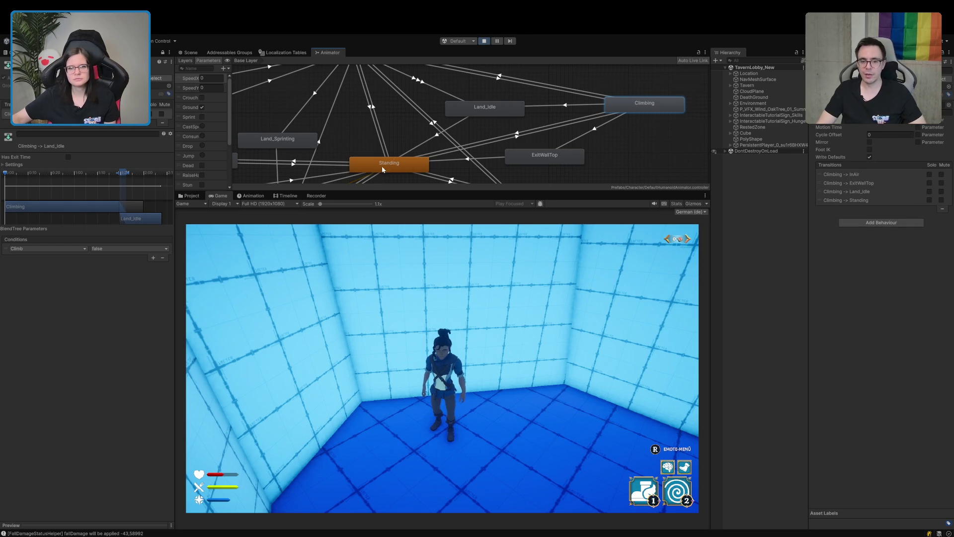
left_click(526, 130)
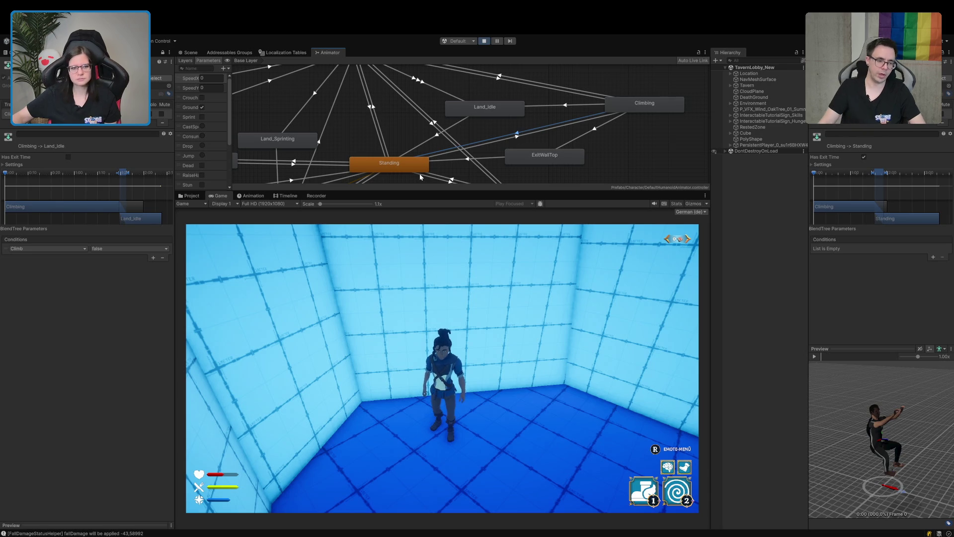
Set the Climbing-to-Standing transition's condition to Climb = false
left_click(933, 257)
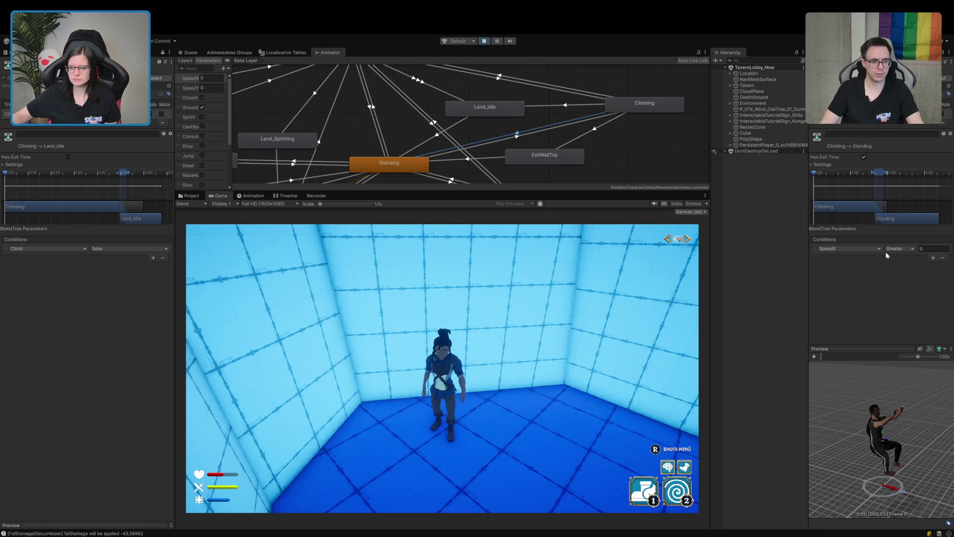
left_click(849, 248)
left_click(855, 368)
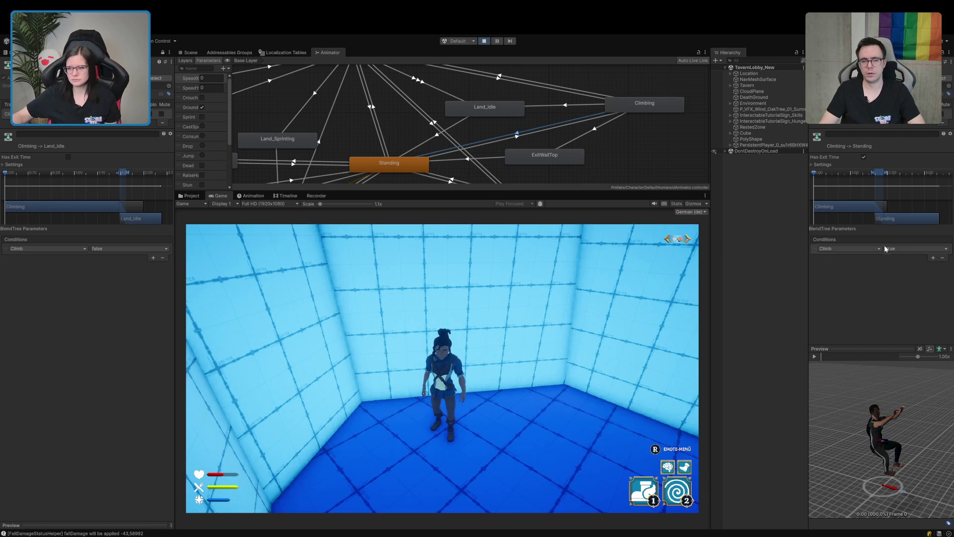
left_click(894, 248)
left_click(896, 268)
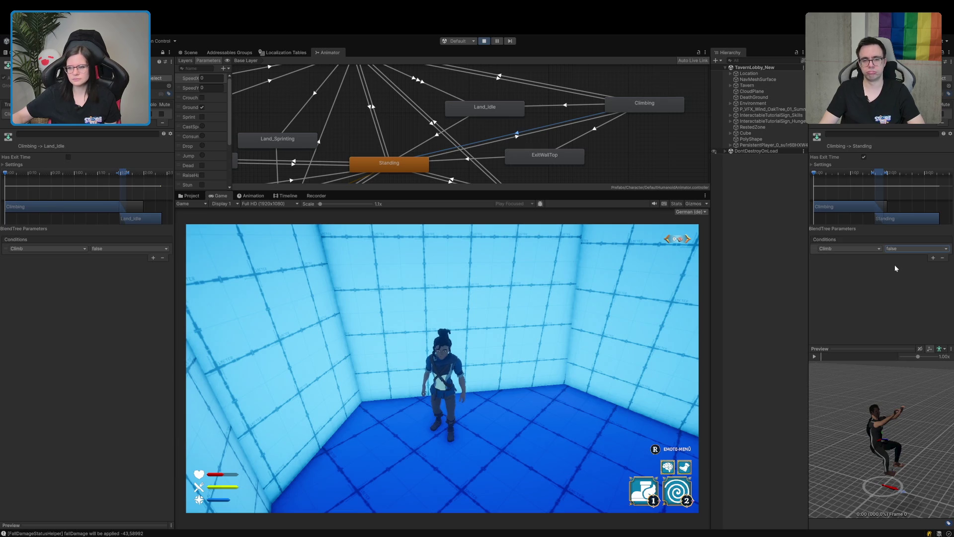
Turn off Has Exit Time and set the transition duration to 0.1
left_click(862, 157)
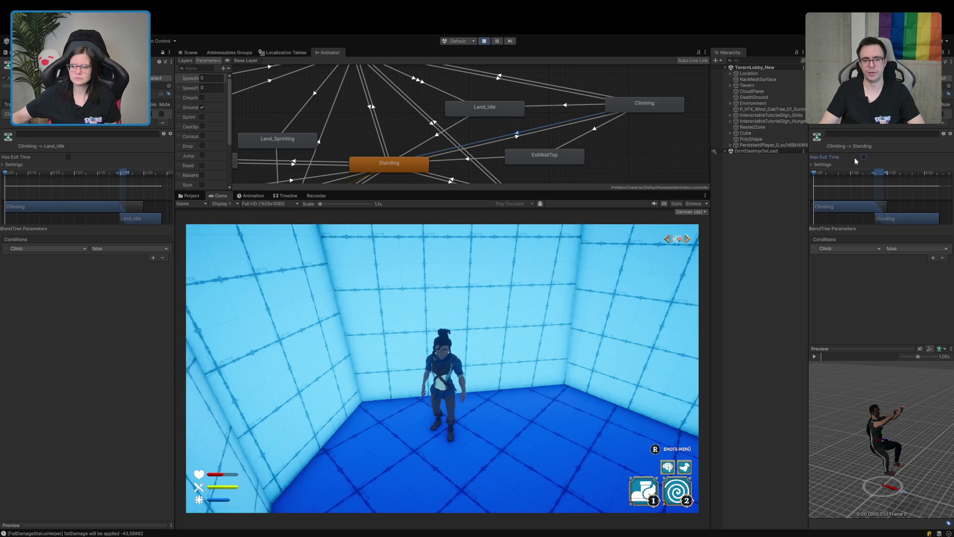
left_click(822, 165)
left_click(15, 164)
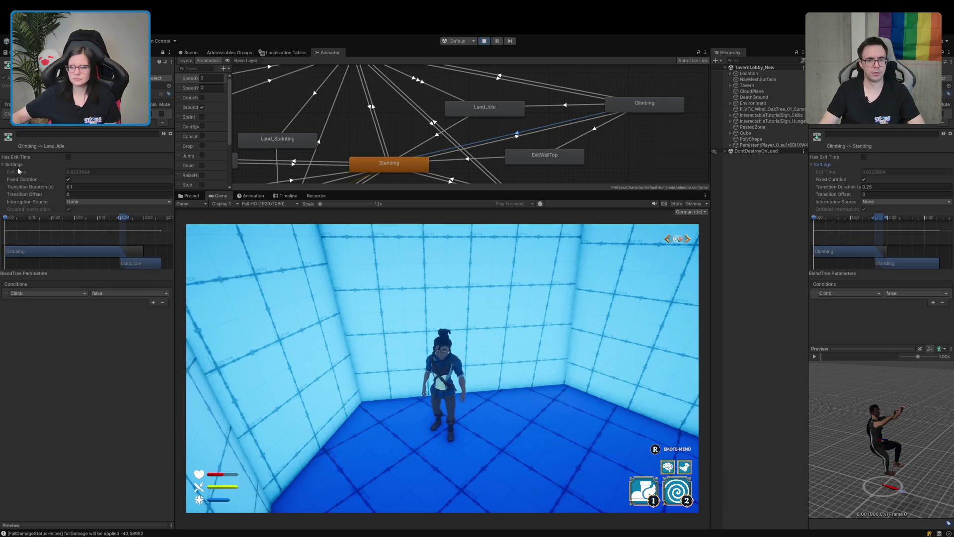
left_click(894, 186)
type("0.1")
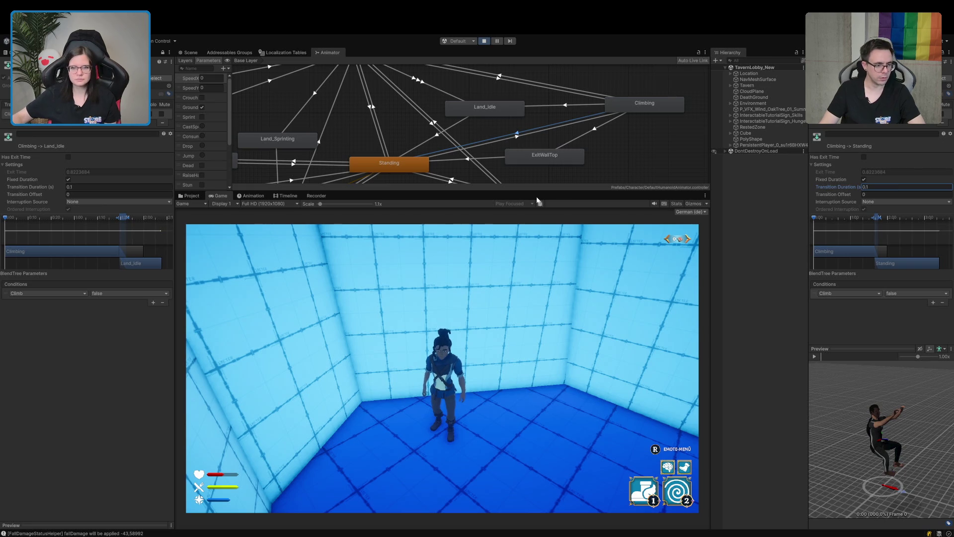
left_click(554, 106)
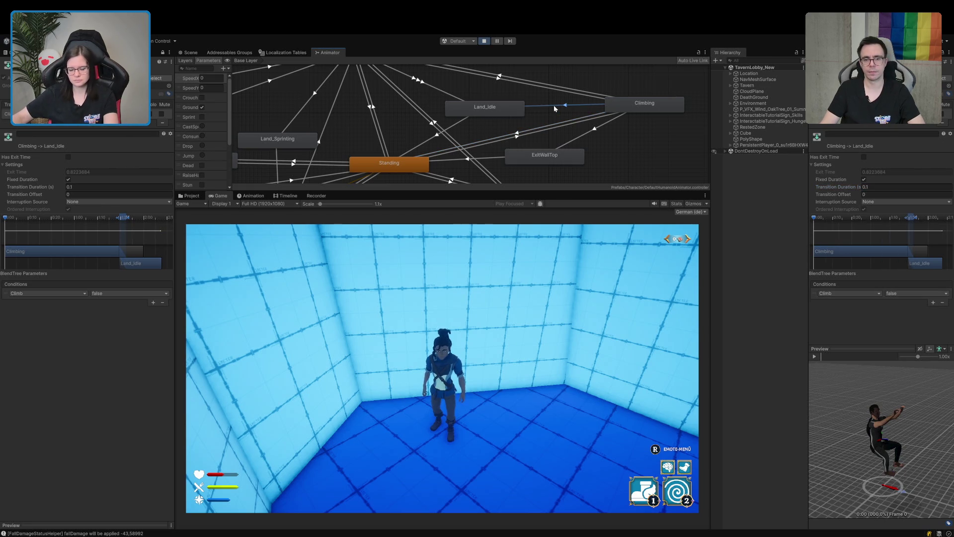
left_click(442, 348)
Climb the back wall and release with C twice, then exit Play mode with Ctrl+P
key("w")
key("s")
key("c")
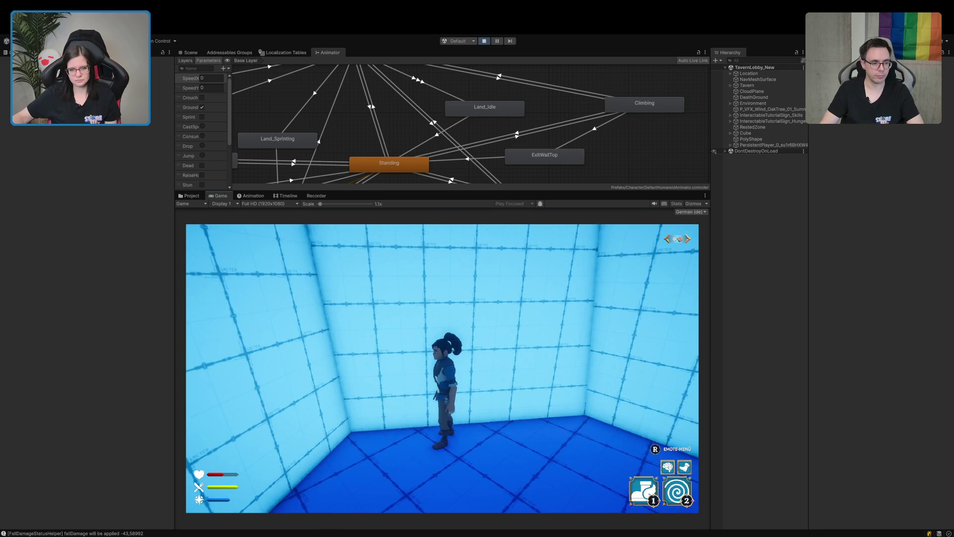
key("w")
key("w")
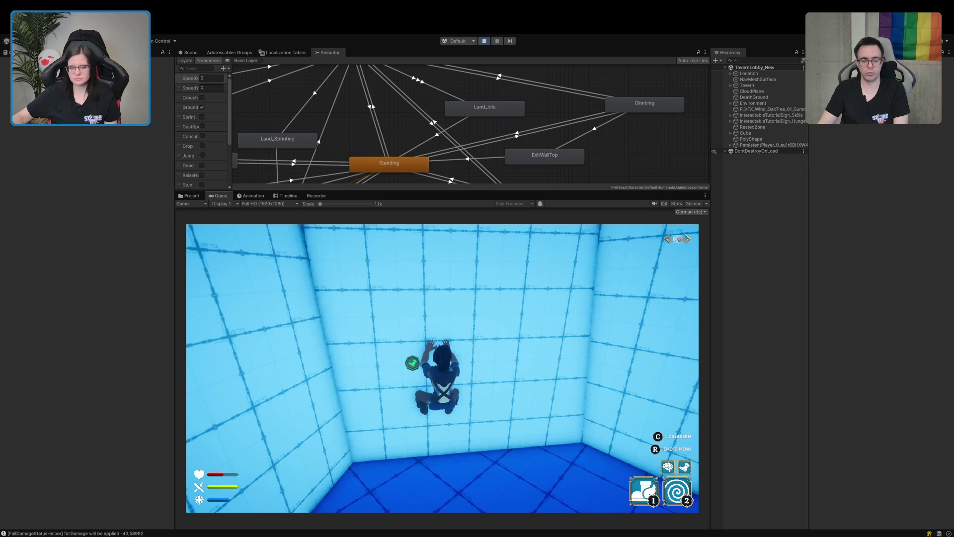
key("w")
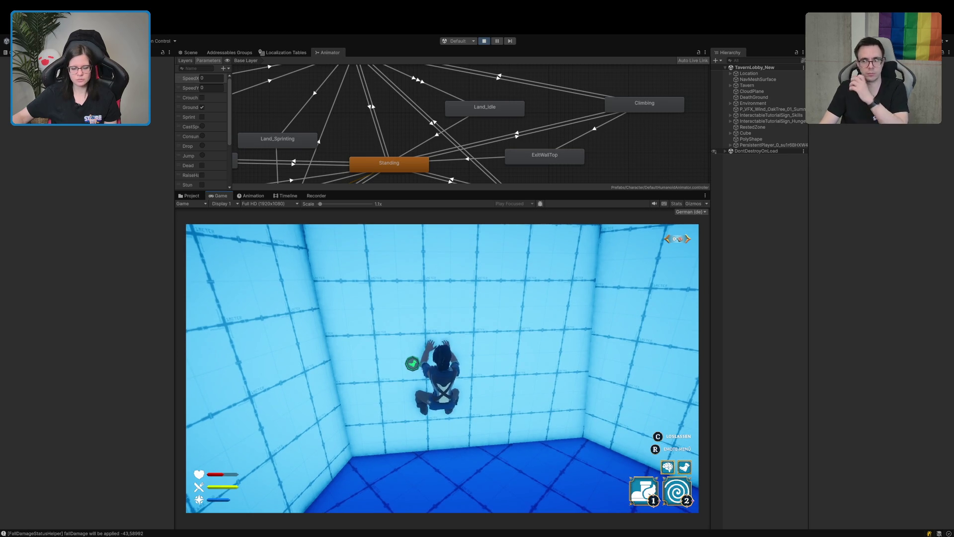
key("c")
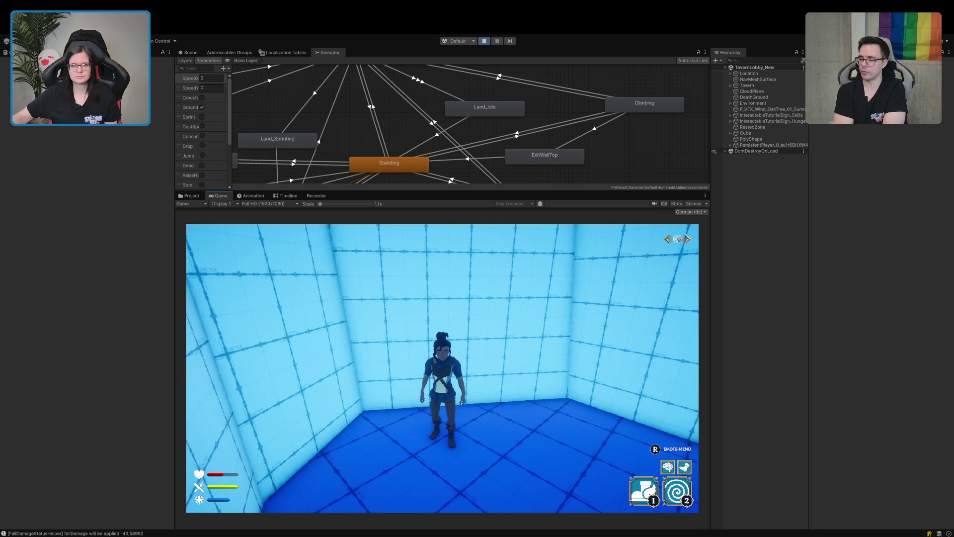
key("ctrl+p")
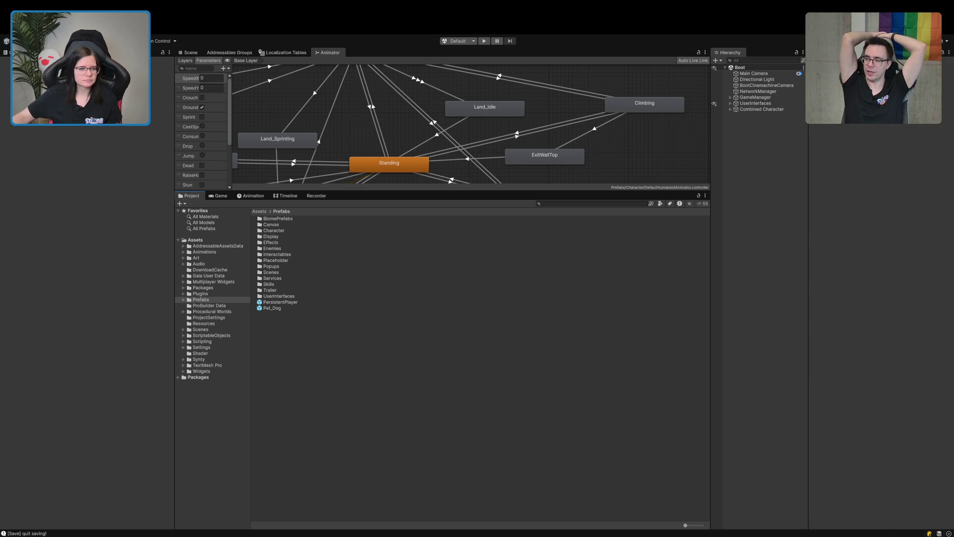
Show the Assets root and preview the recorded gameplay .mp4 clip's import settings
left_click(195, 240)
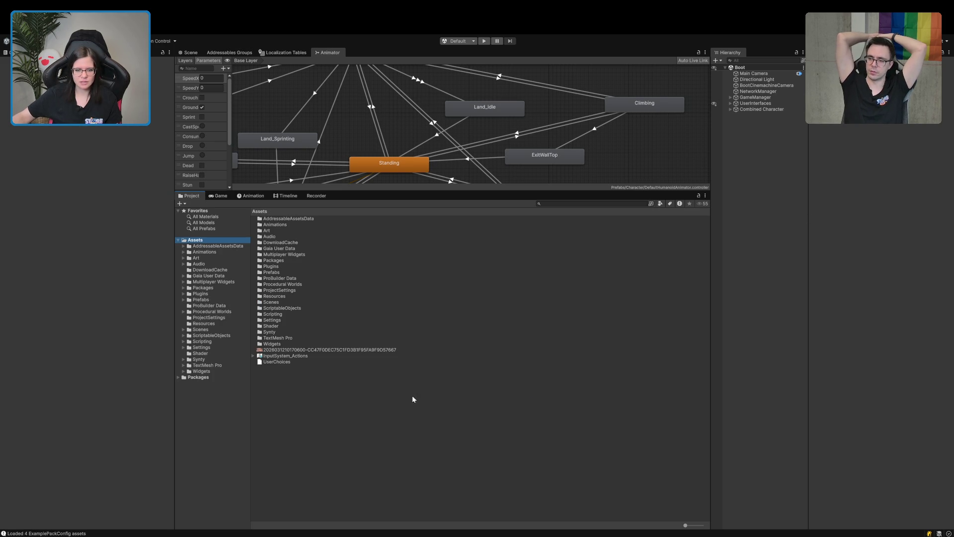
left_click(348, 351)
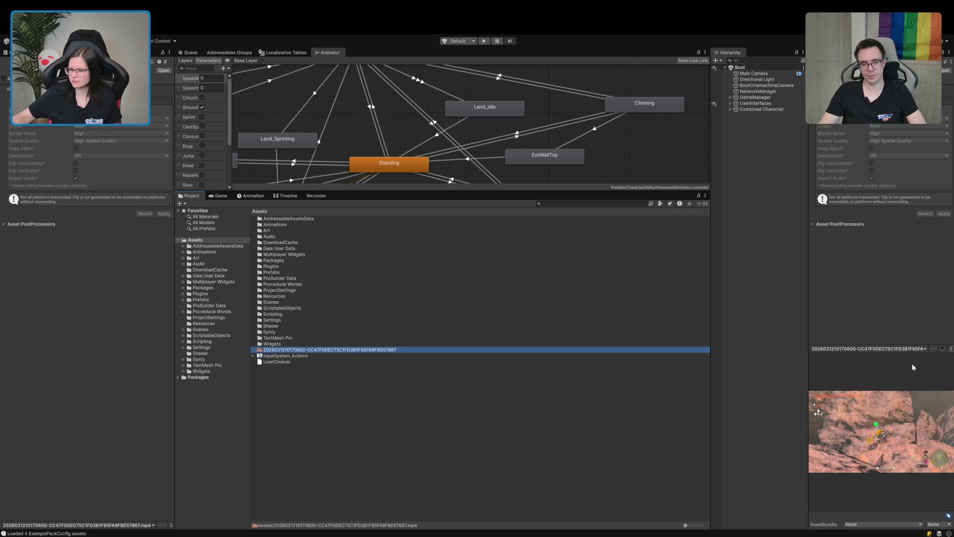
left_click(886, 326)
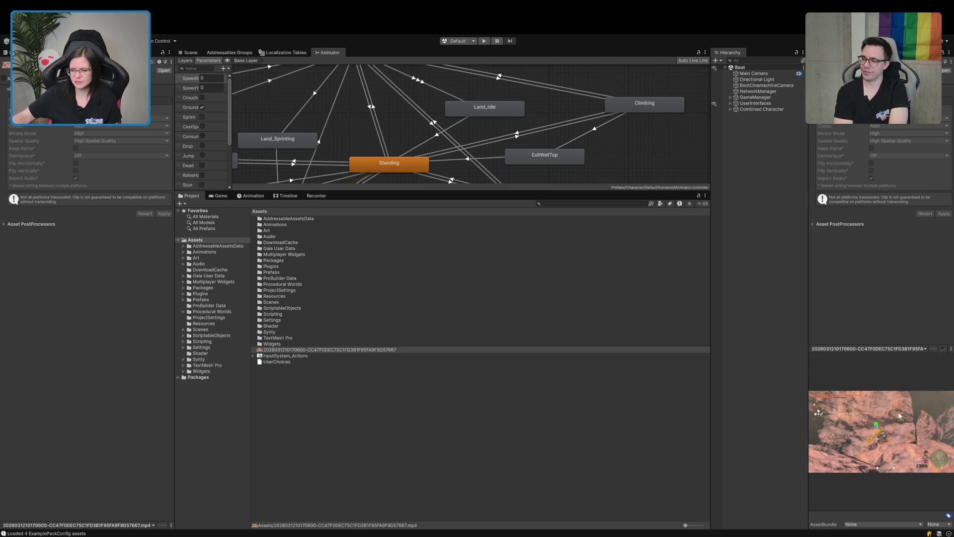
left_click(942, 348)
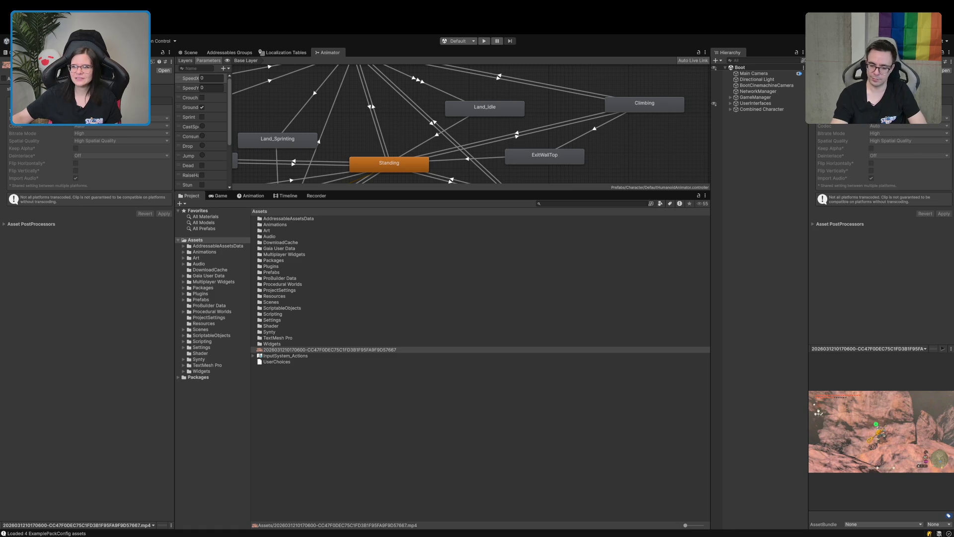
key("shift+space")
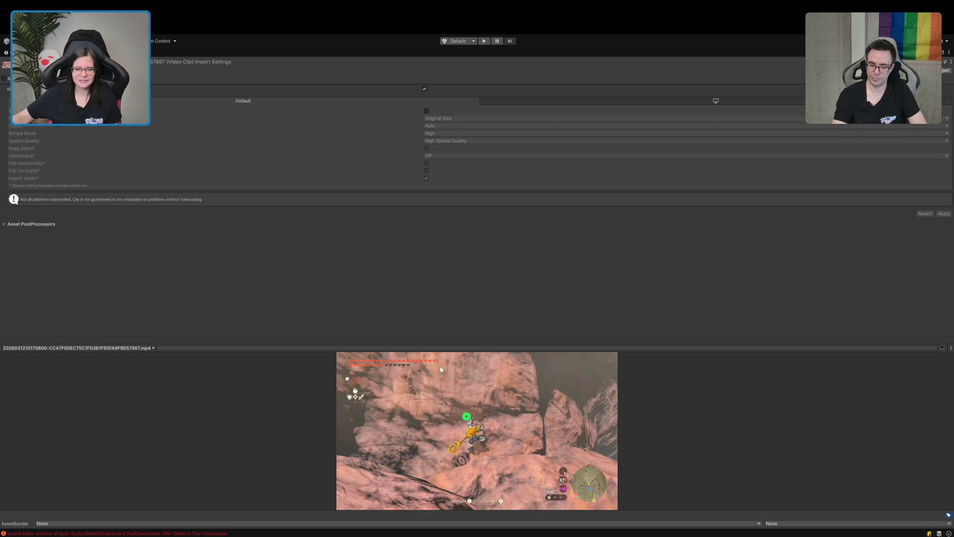
left_click_drag(443, 347, 477, 133)
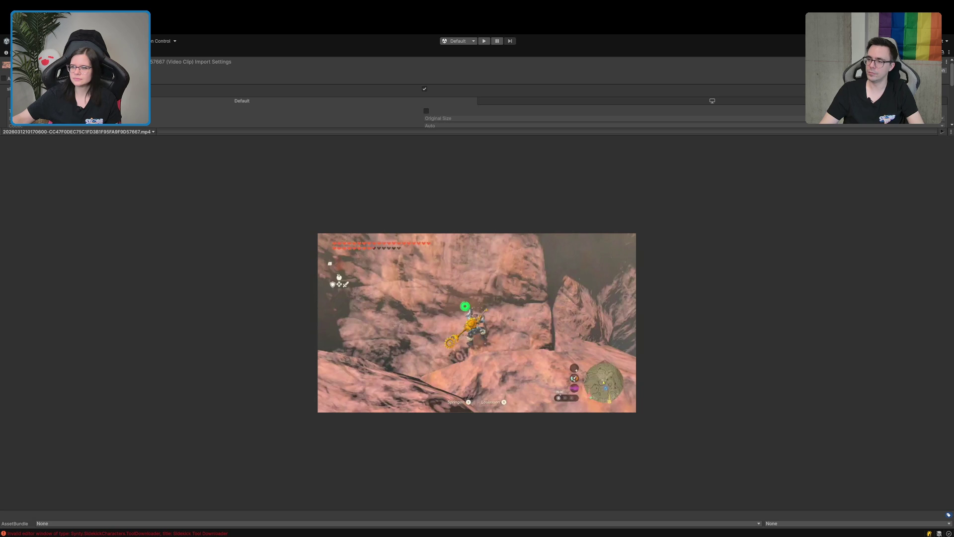
left_click(943, 132)
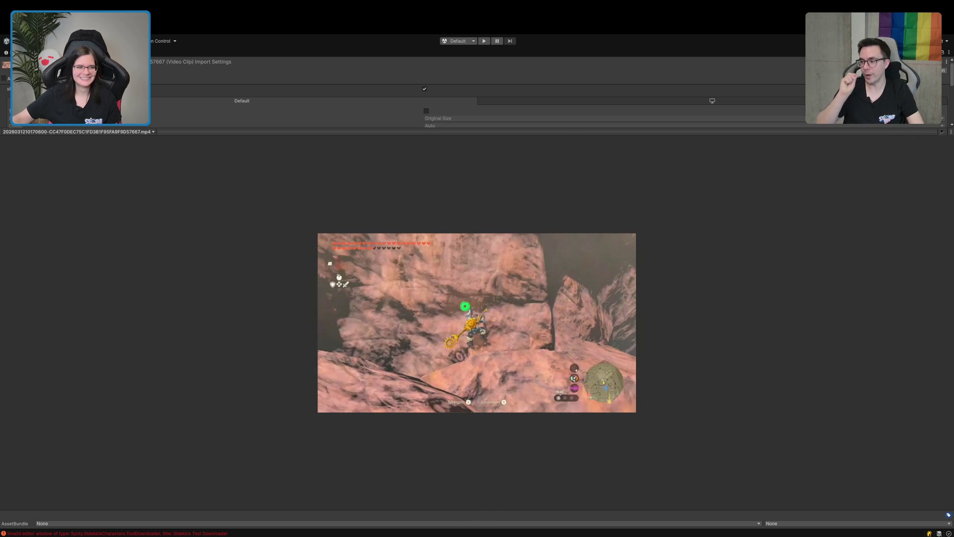
key("shift+space")
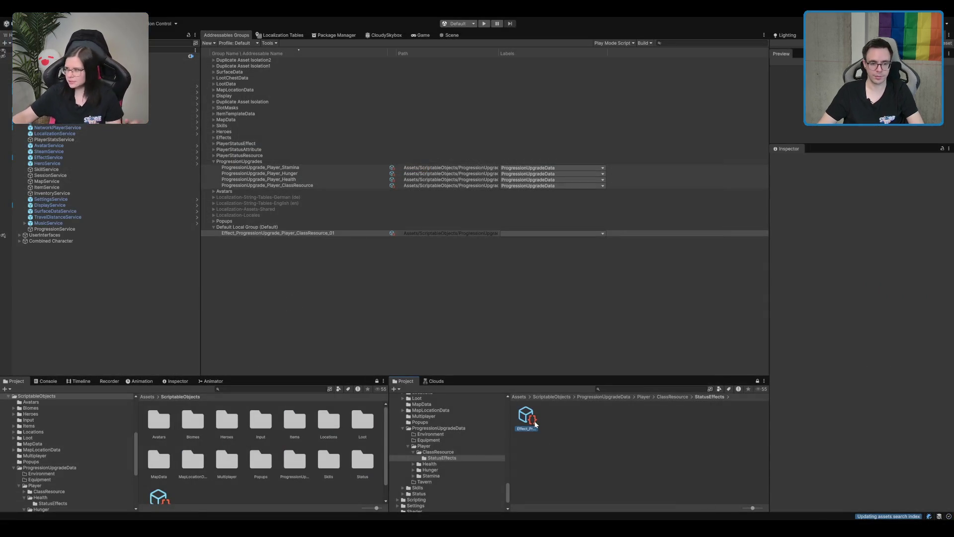
Duplicate the ClassResource_01 effect as _02, set its Effect Id to _02, and make it addressable
left_click(532, 422)
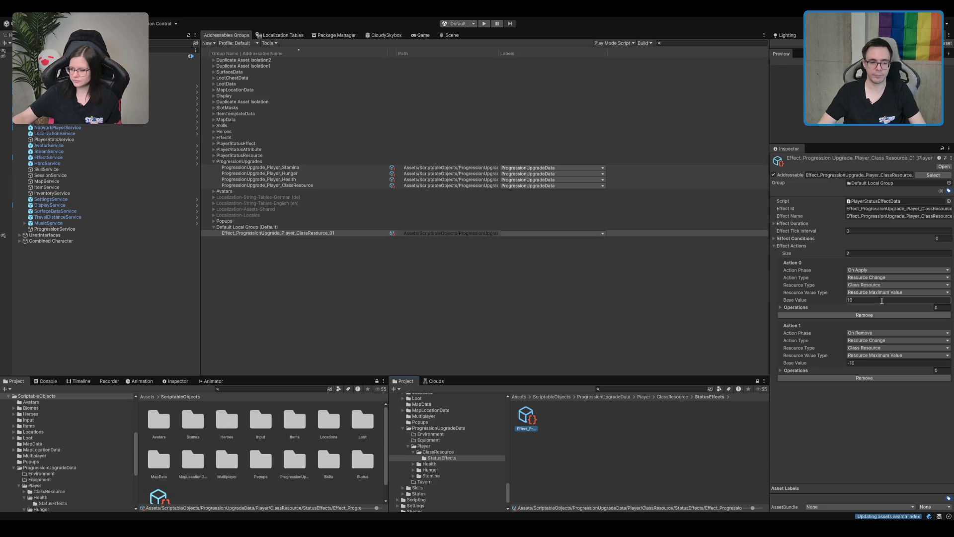
left_click(539, 423)
left_click(528, 419)
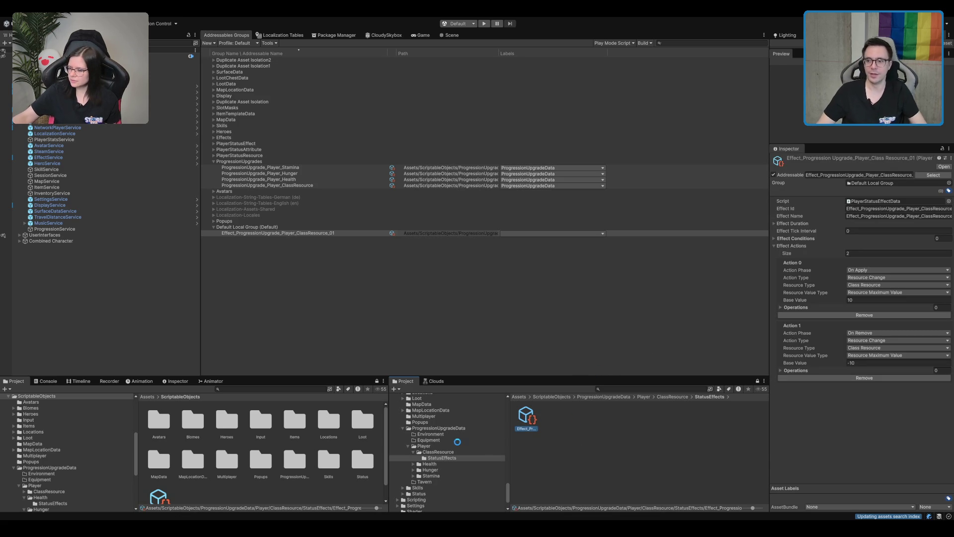
left_click(557, 427)
left_click(887, 196)
left_click_drag(771, 214, 723, 214)
left_click(851, 192)
type("Effect_ProgressionUpgrade_Player_ClassResource_02")
left_click(755, 175)
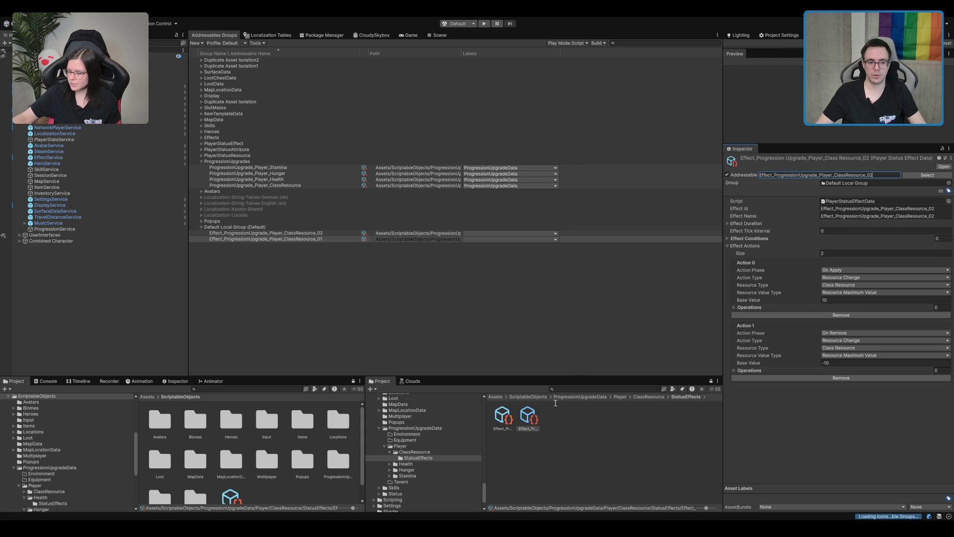
left_click(539, 419)
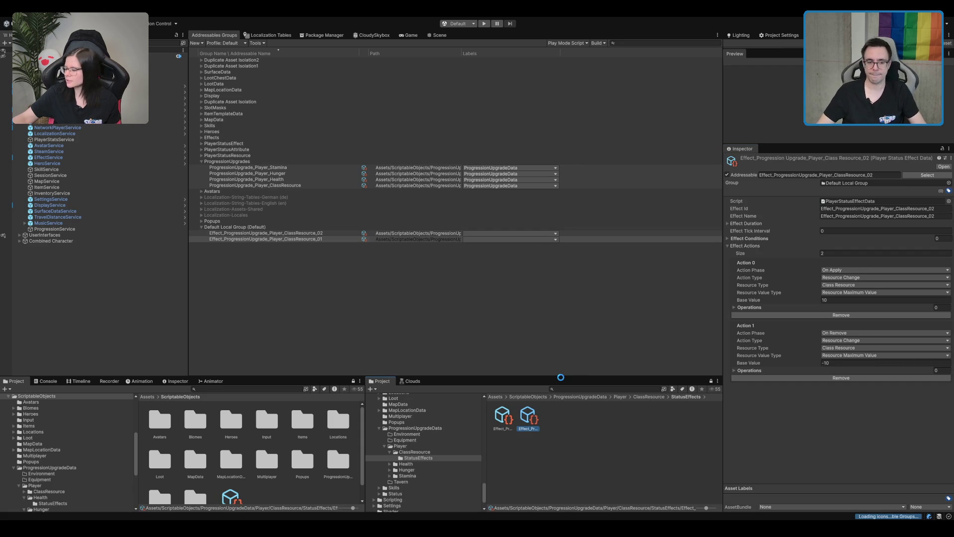
Duplicate it again as ClassResource_03 with matching Effect Id and make it addressable
key("ctrl+d")
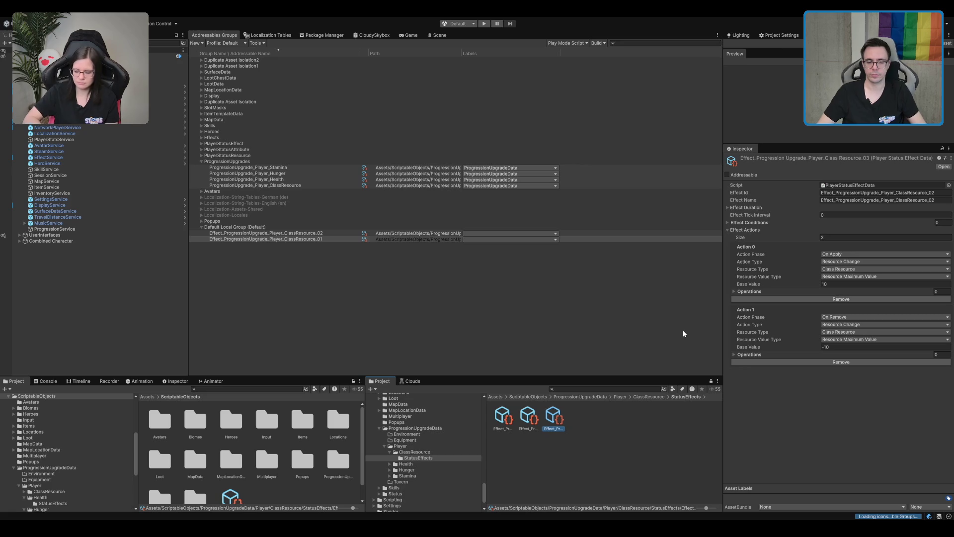
left_click(560, 429)
key("Return")
left_click(744, 175)
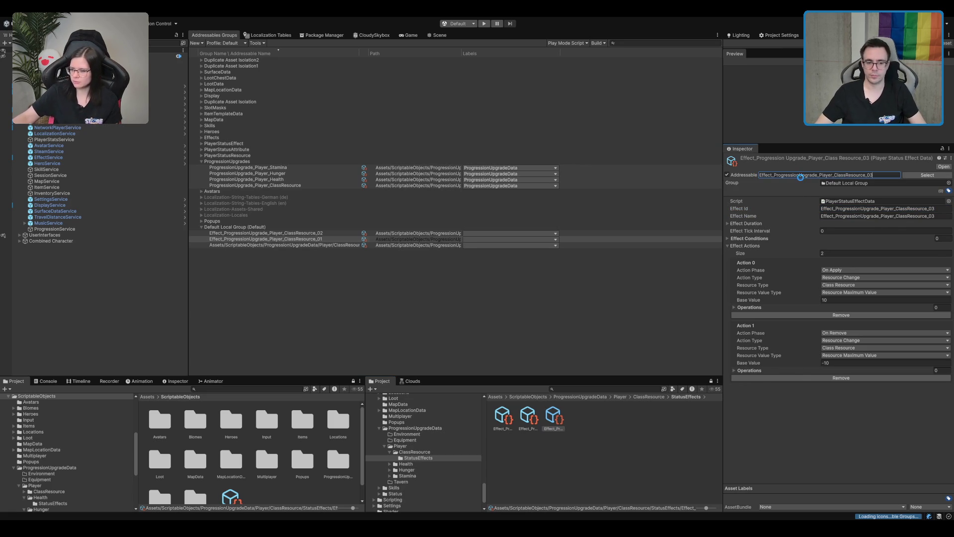
Set ClassResource_02's first action Base Value to 20
left_click(527, 417)
double_click(845, 300)
type("20")
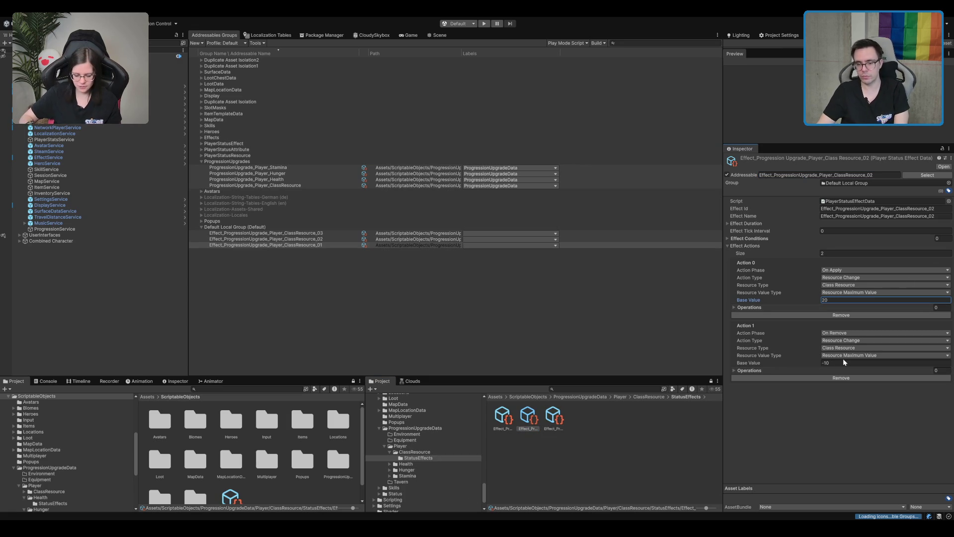
Set _02's second base value to -20 and _03's base values to 30 and -30
left_click(839, 362)
type("-20")
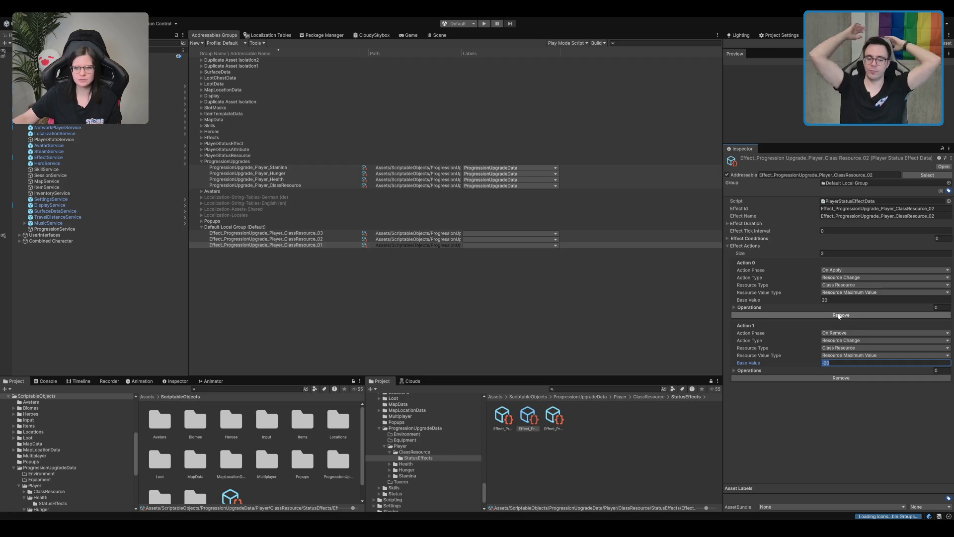
left_click(553, 416)
left_click(847, 299)
type("30")
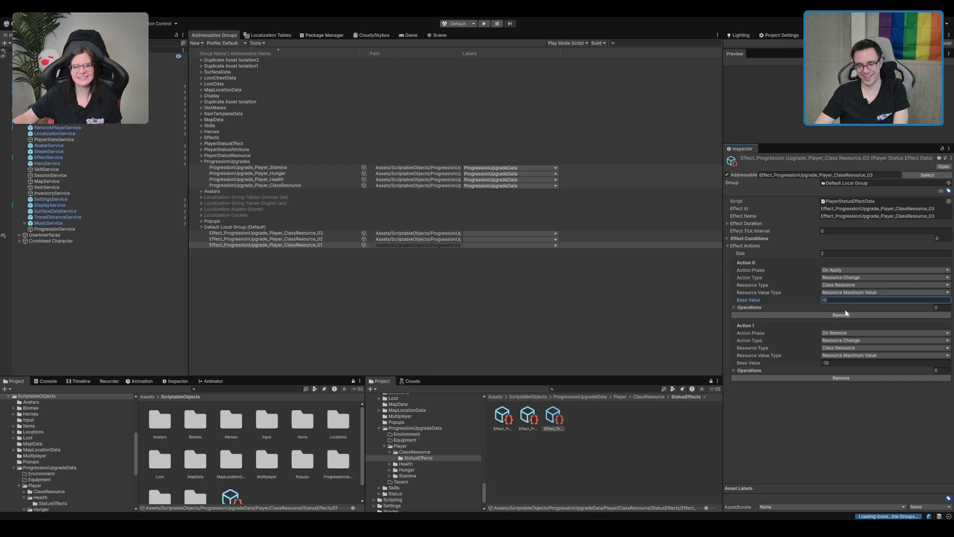
left_click(842, 362)
type("-30")
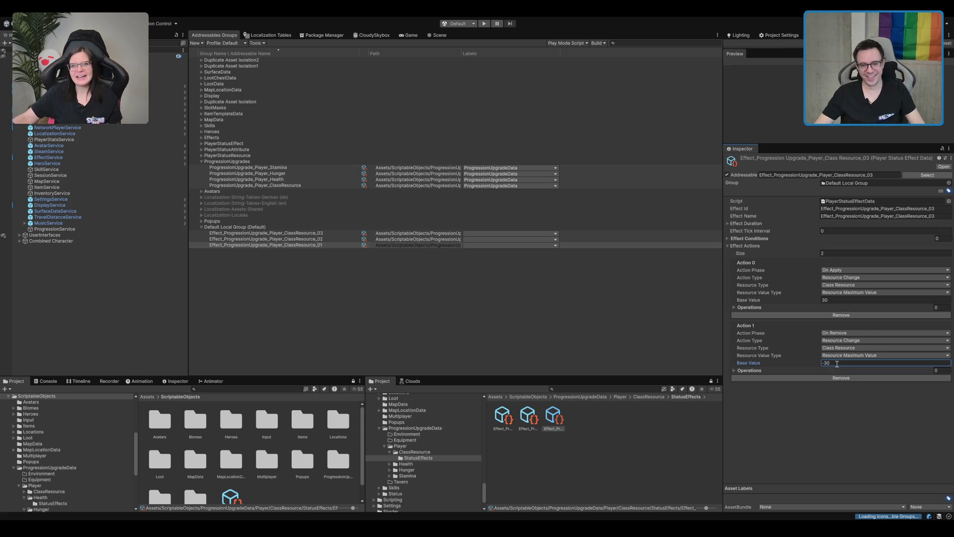
left_click(554, 417)
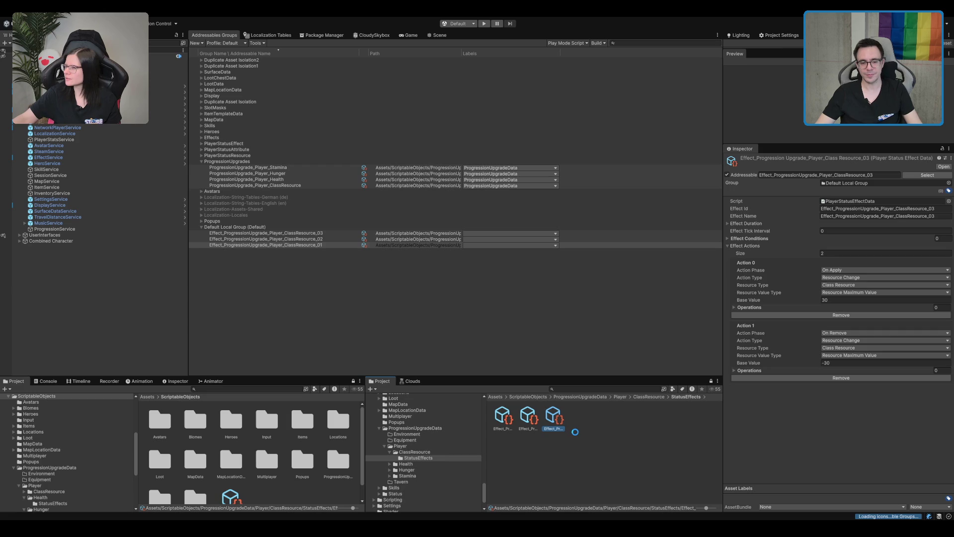
Set the new fourth effect's Effect Id to _04, make it addressable, and paste its _04 address
left_click(576, 431)
left_click(576, 428)
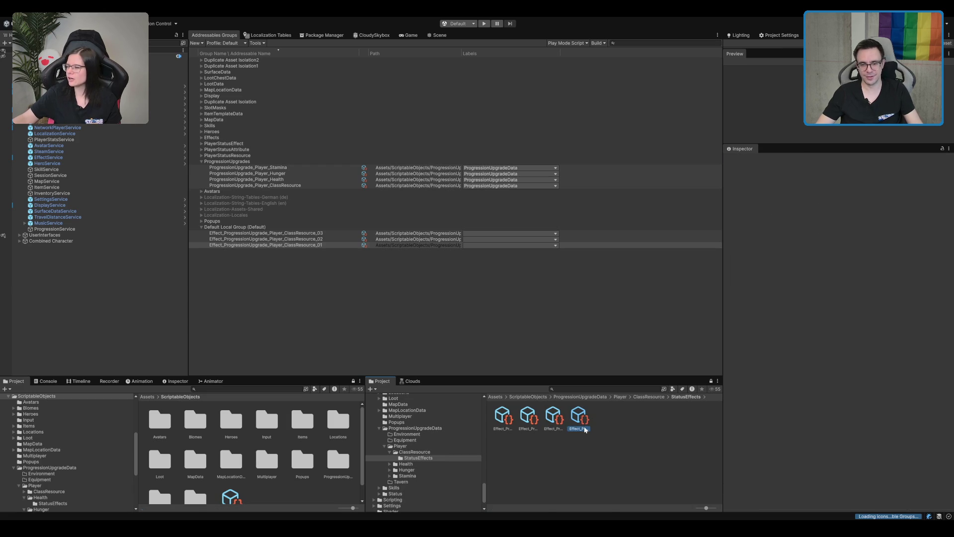
left_click(912, 193)
key("BackSpace")
type("4")
left_click(812, 175)
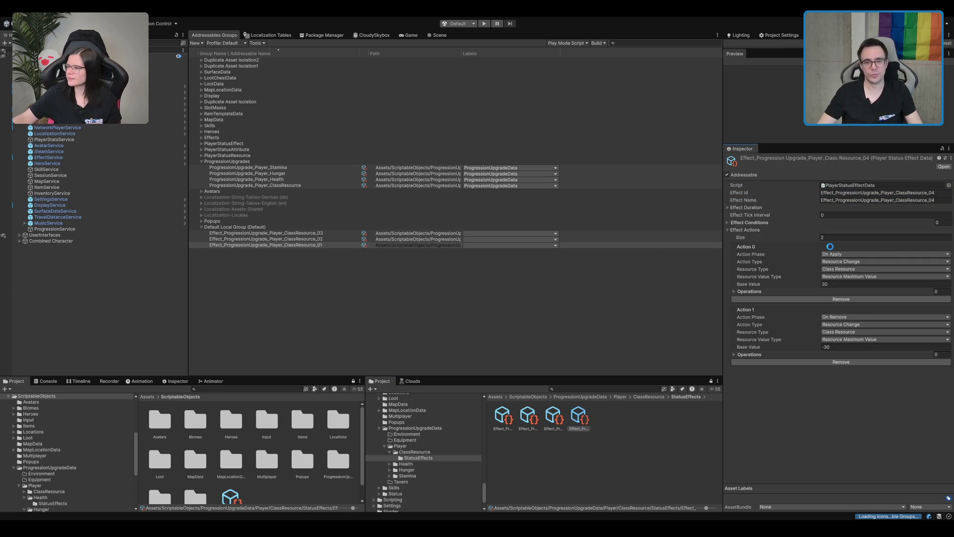
left_click(845, 174)
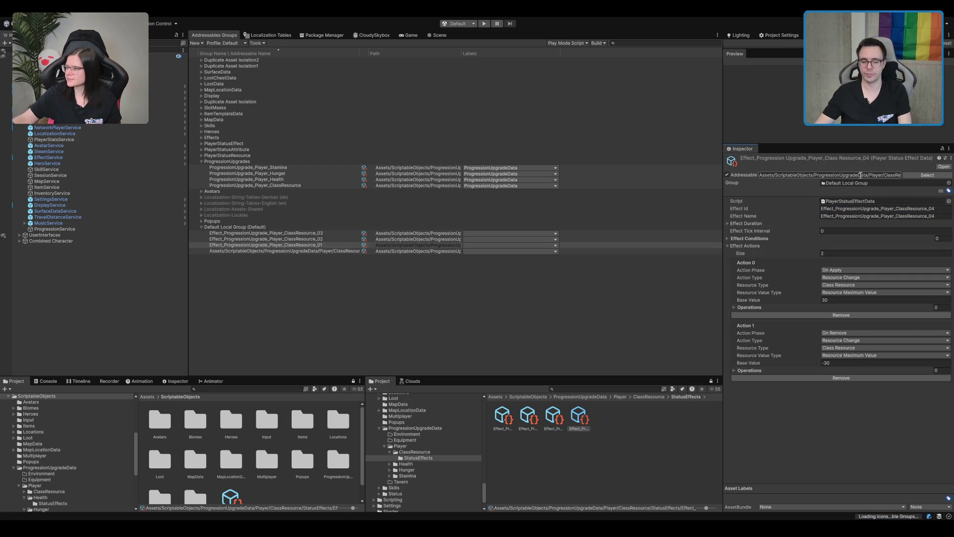
type("Effect_ProgressionUpgrade_Player_ClassResource_04")
Set ClassResource_04's apply and remove base values to 40 and -40
left_click(839, 300)
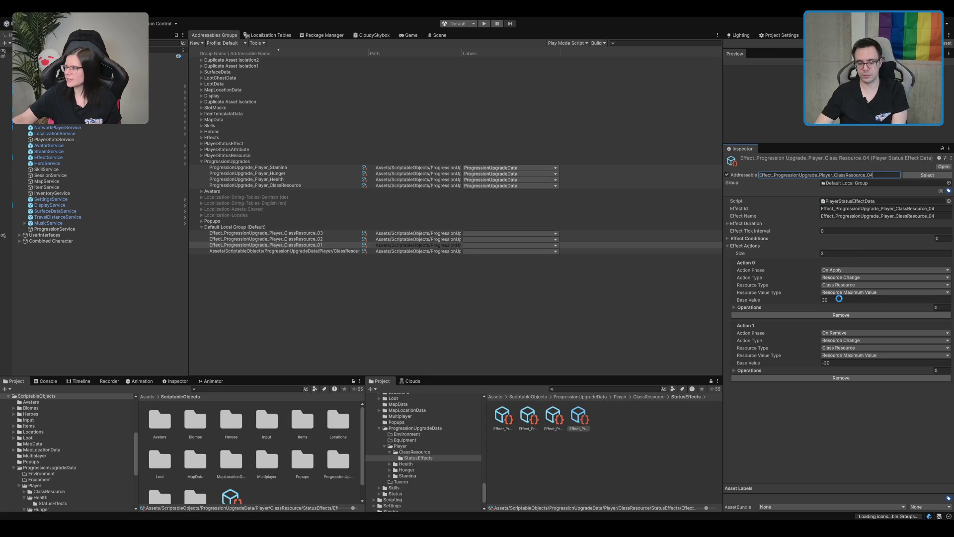
type("40")
left_click(850, 362)
type("-50")
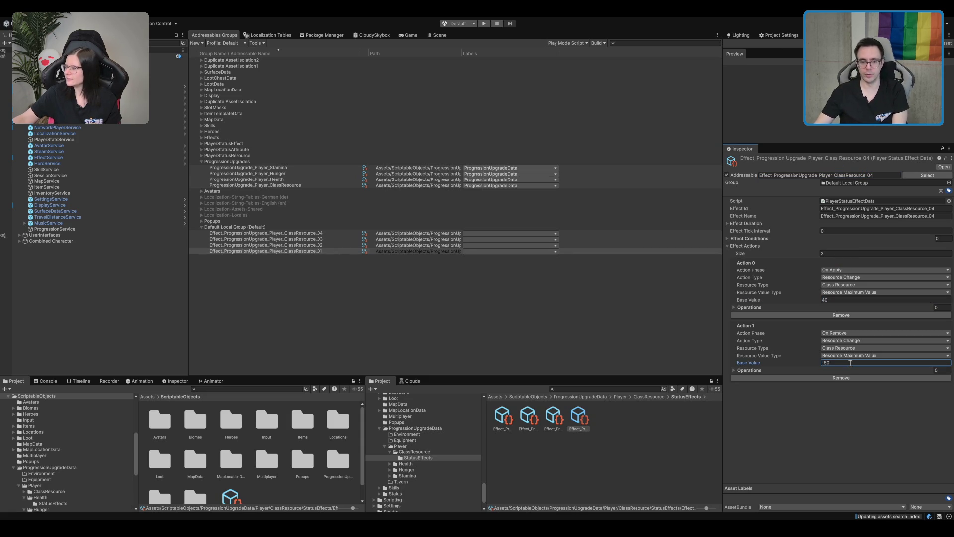
type("-40")
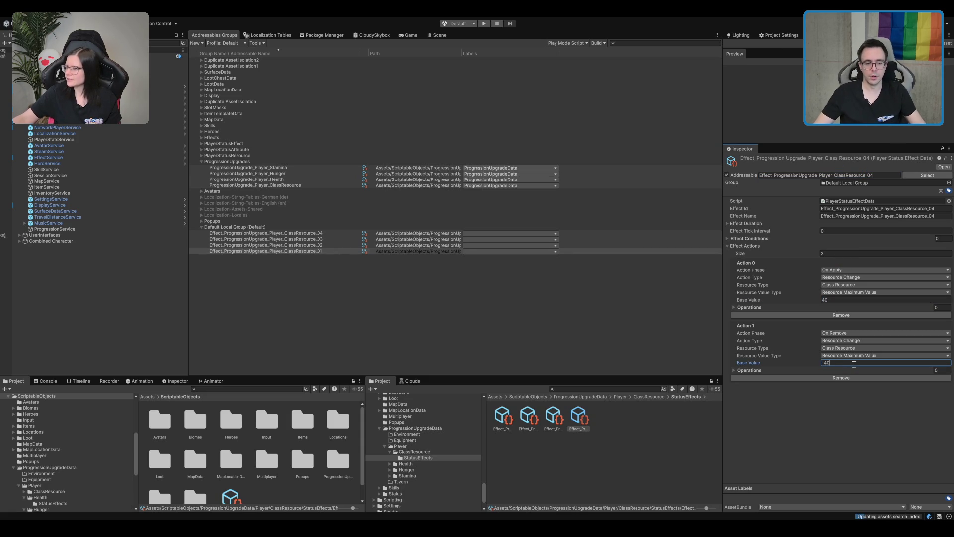
left_click(588, 414)
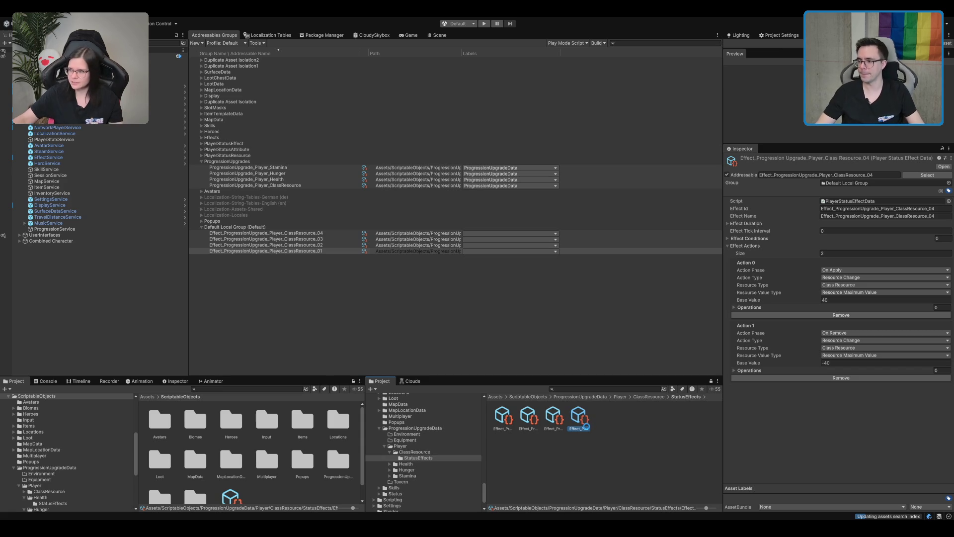
Duplicate the effect into a fifth copy, then play the recorded climbing clip in Media Player
key("ctrl+d")
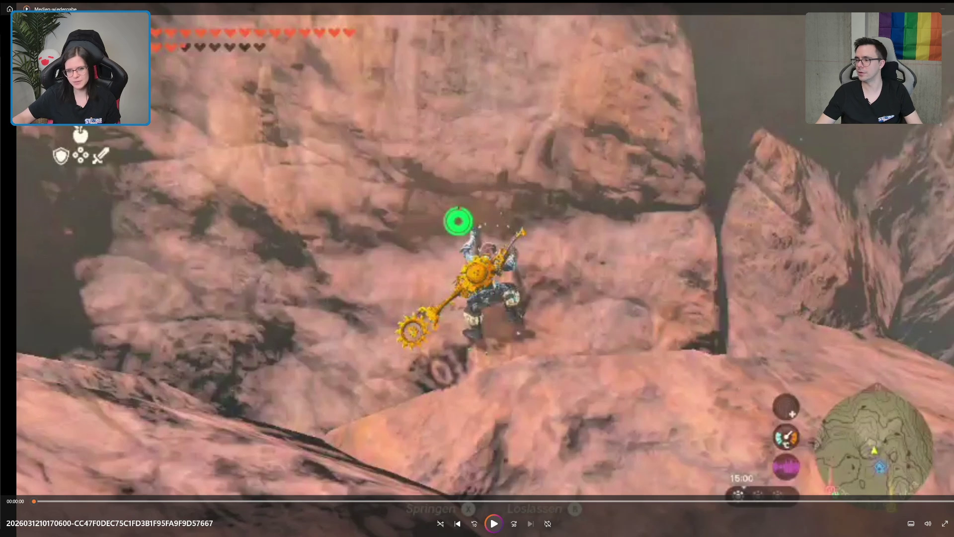
key("space")
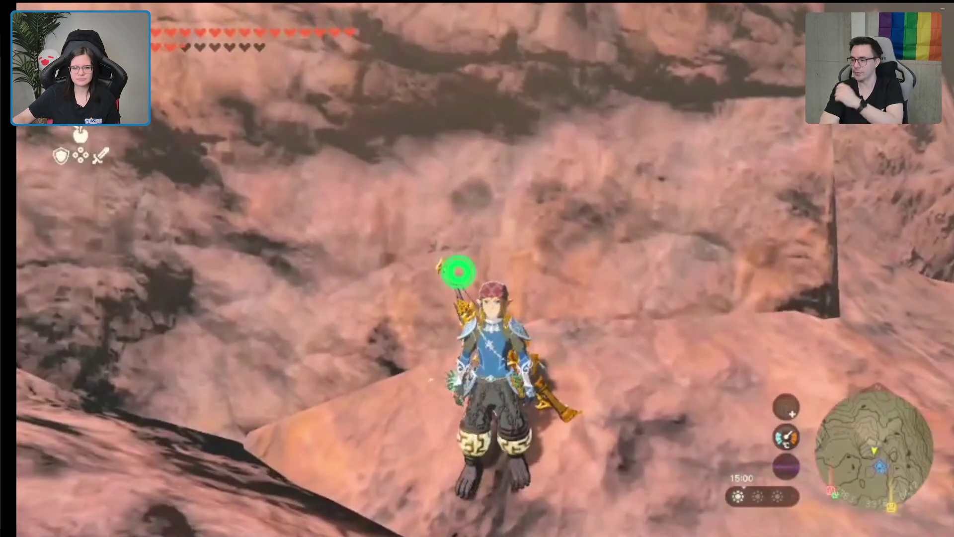
mouse_move(495, 527)
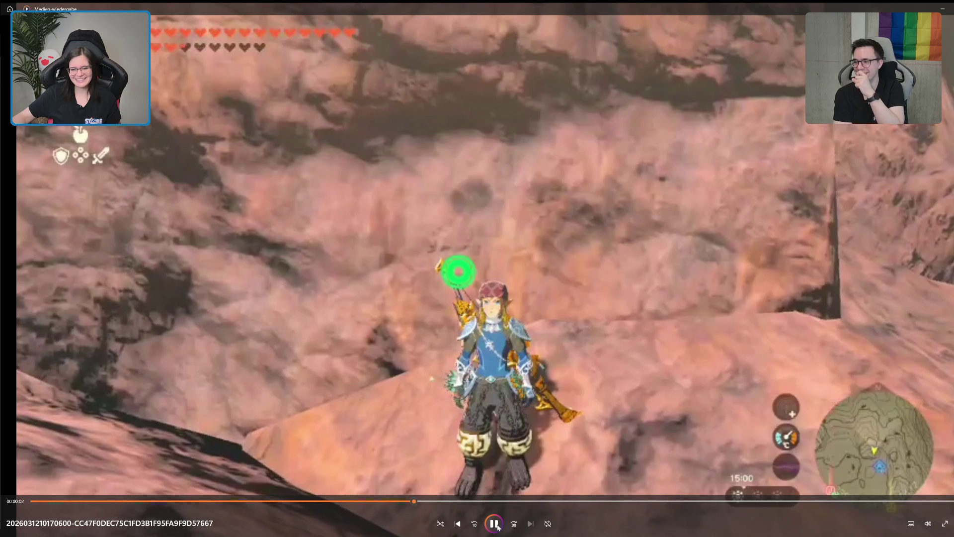
Pause the climbing clip at 00:00:02 with the character at the rock wall
left_click(494, 523)
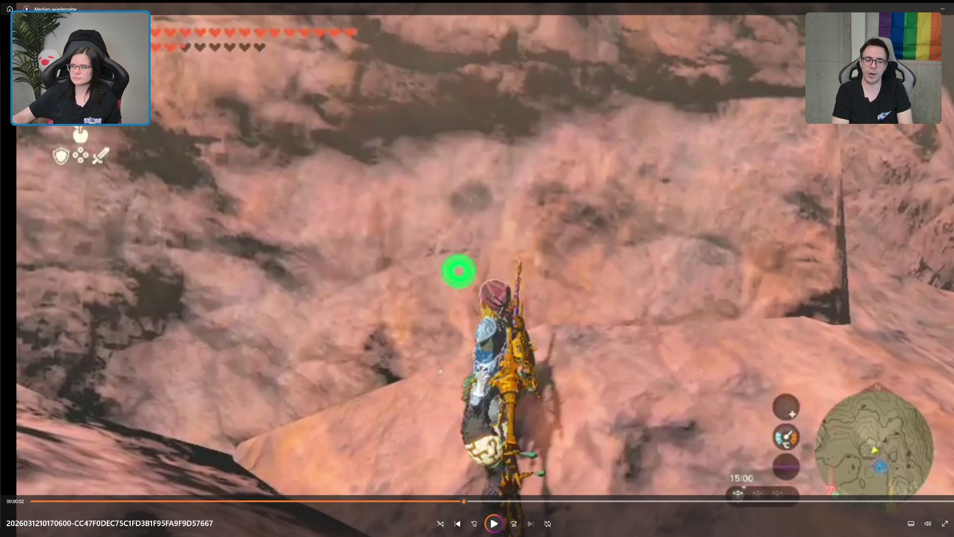
Close the video, delete the mp4 gameplay video from the Widgets folder, and enter Play mode
key("alt+F4")
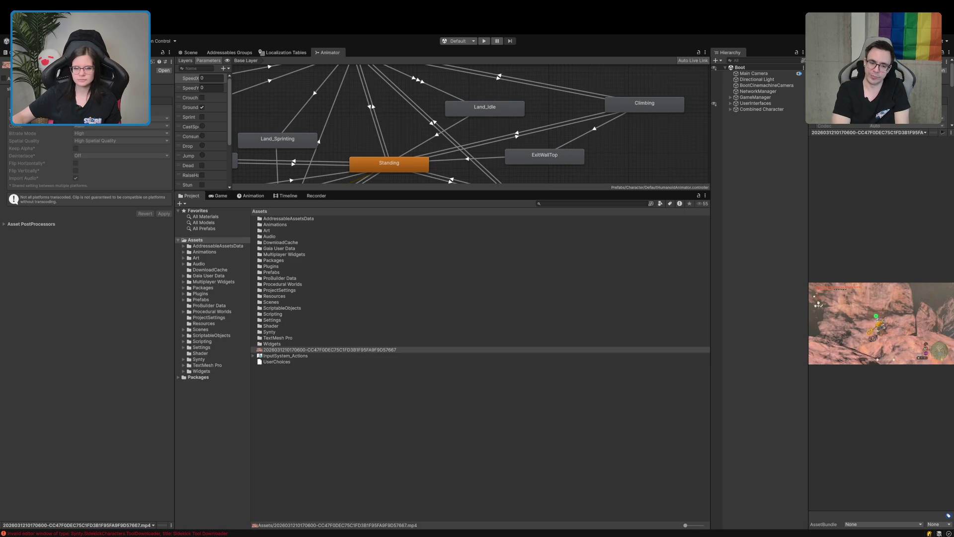
left_click(447, 459)
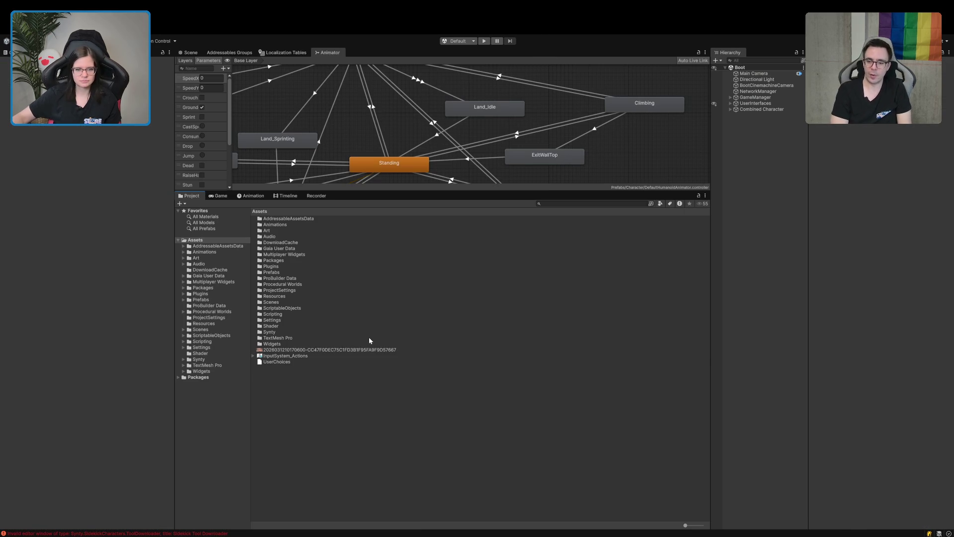
left_click(355, 346)
left_click(355, 349)
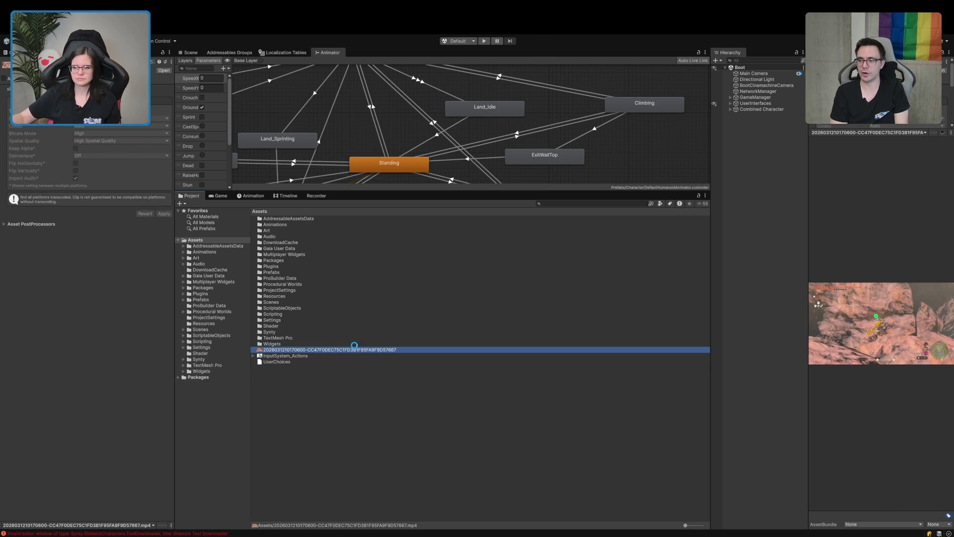
key("Delete")
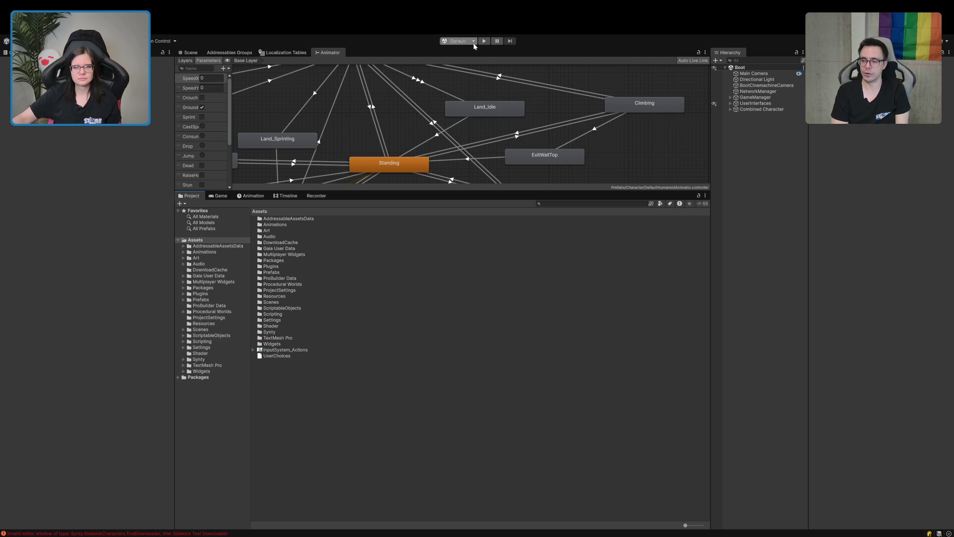
left_click(486, 42)
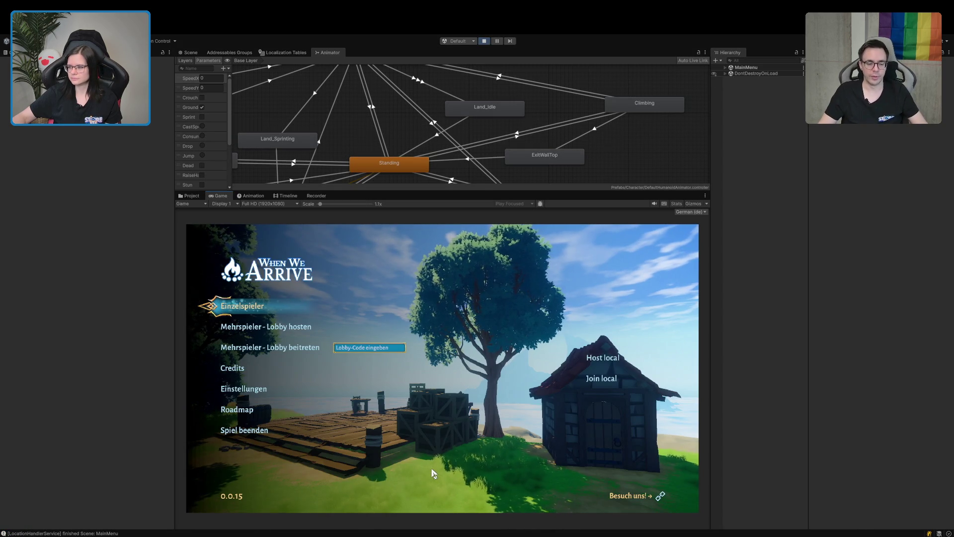
Host a multiplayer lobby and walk the character to the grid test walls
left_click(246, 331)
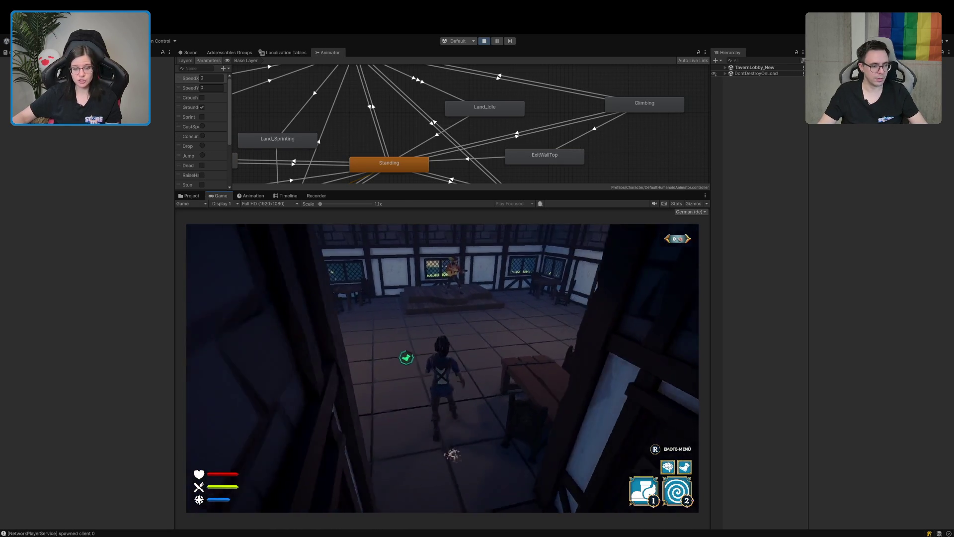
key("w")
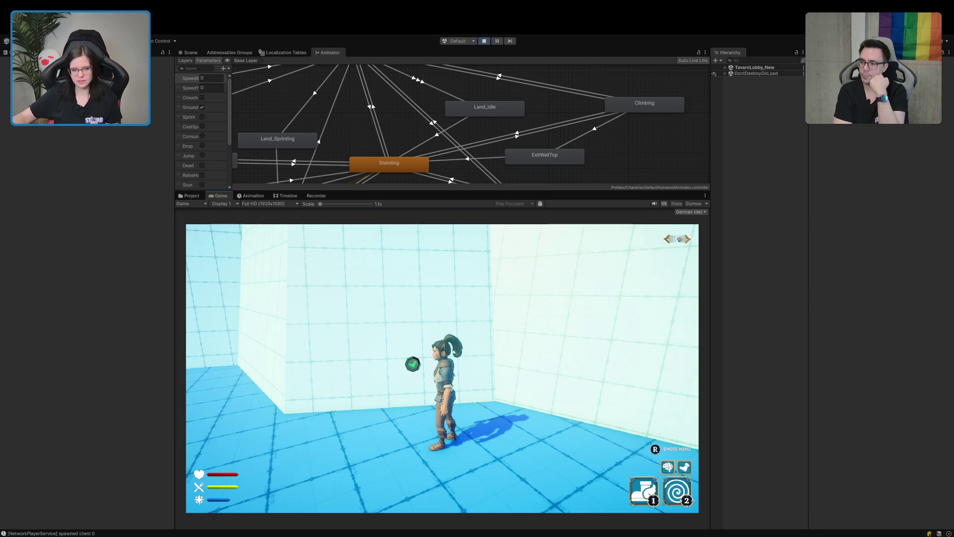
Walk into the wall, climb it, and let go with C, twice
key("w")
key("w")
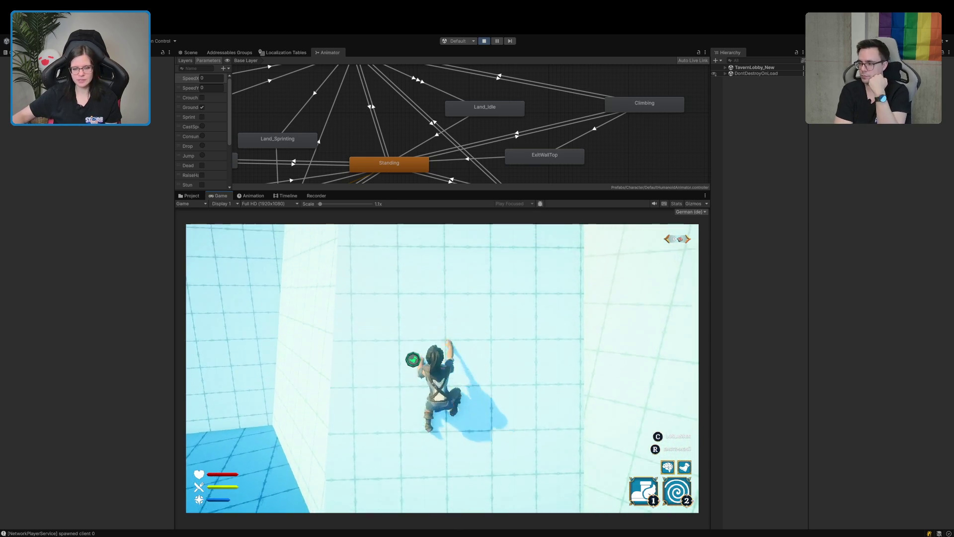
key("w")
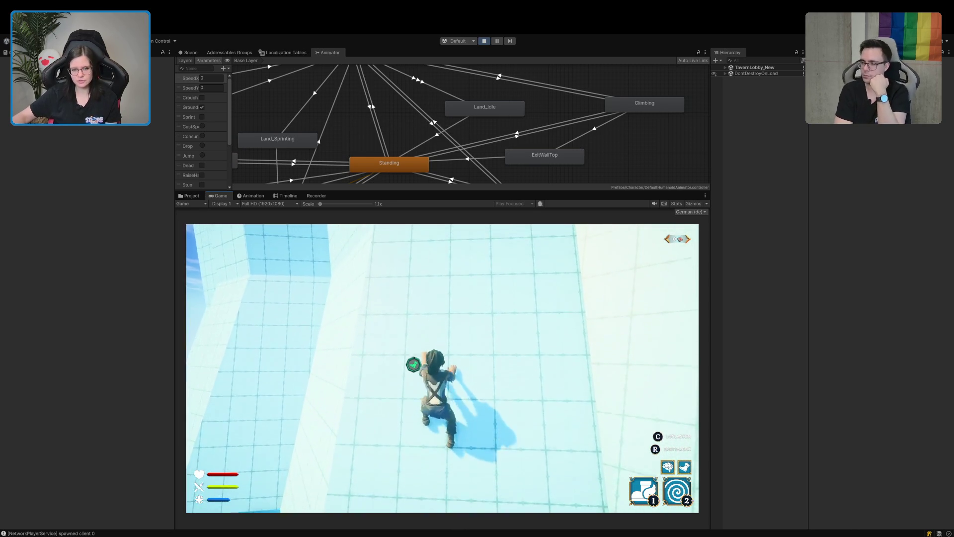
key("w")
key("c")
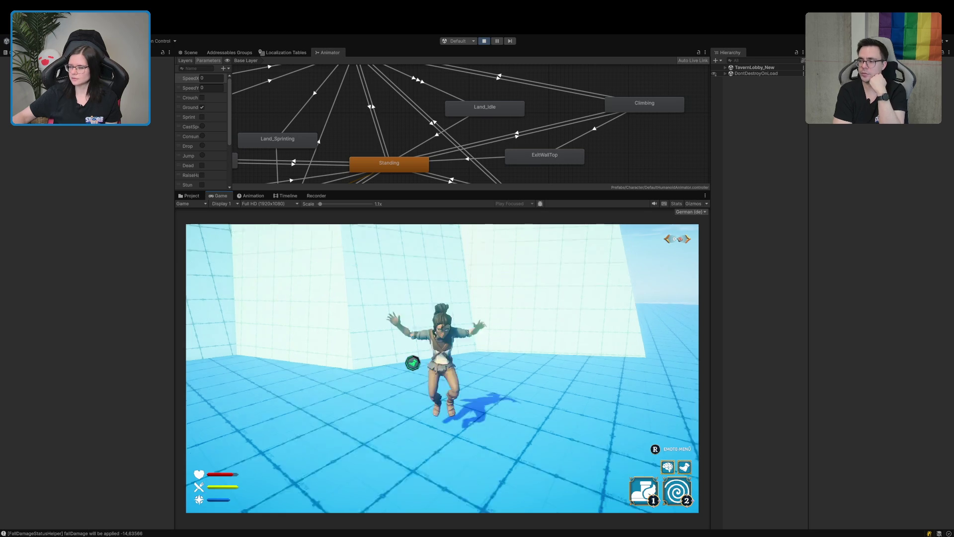
key("w")
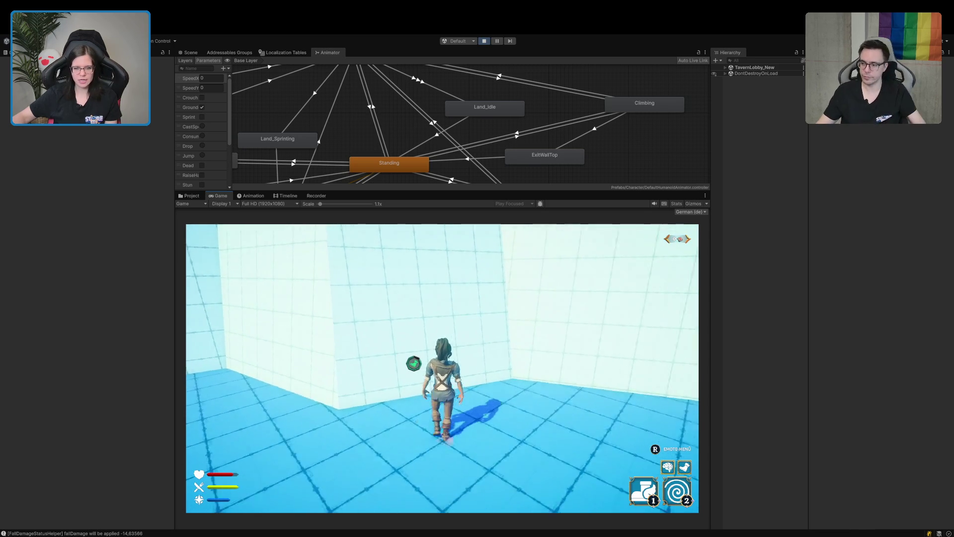
key("c")
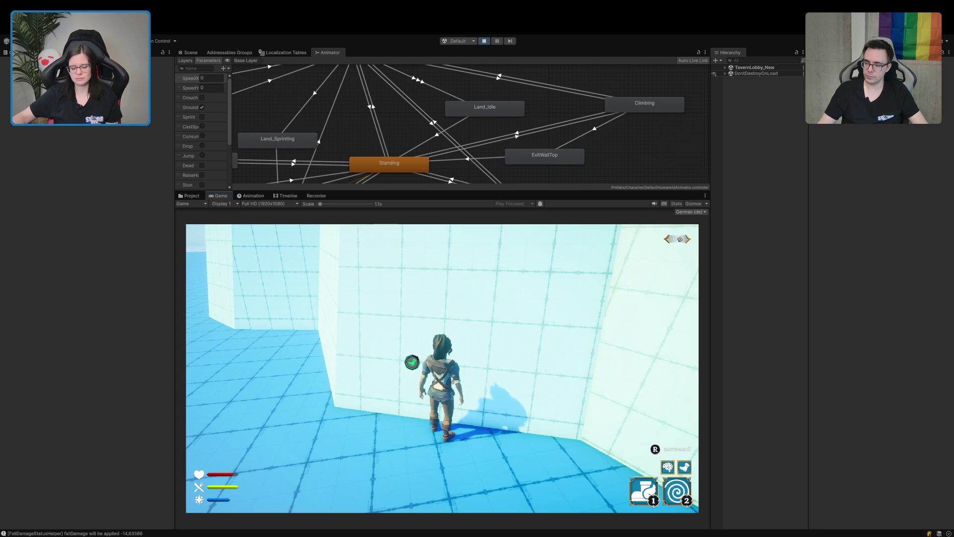
Climb higher up the wall again, shift along it with Space, then let go with C
key("w")
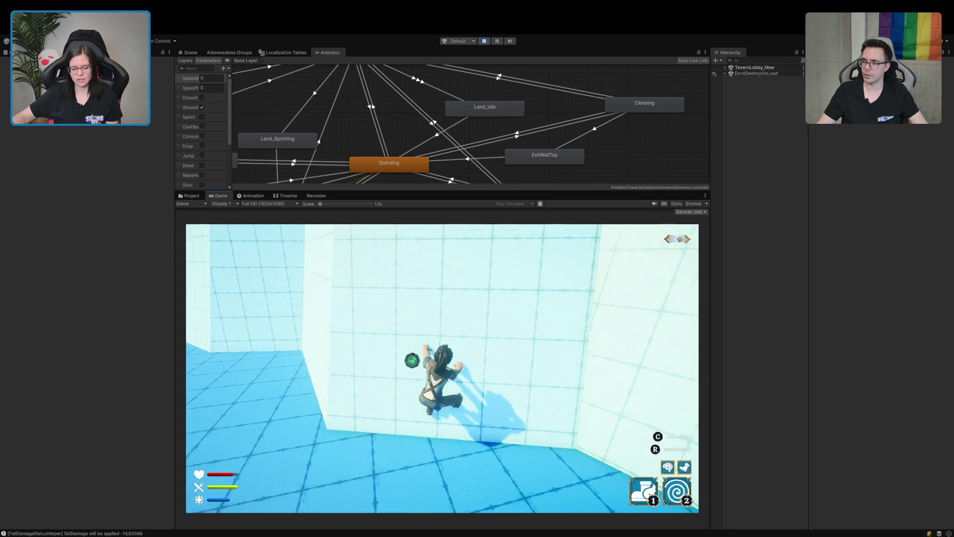
key("w")
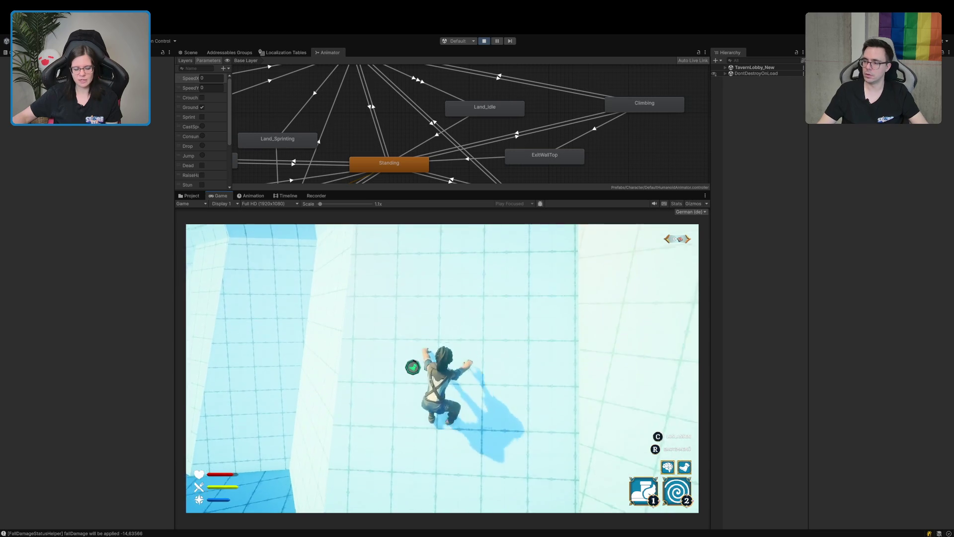
key("w")
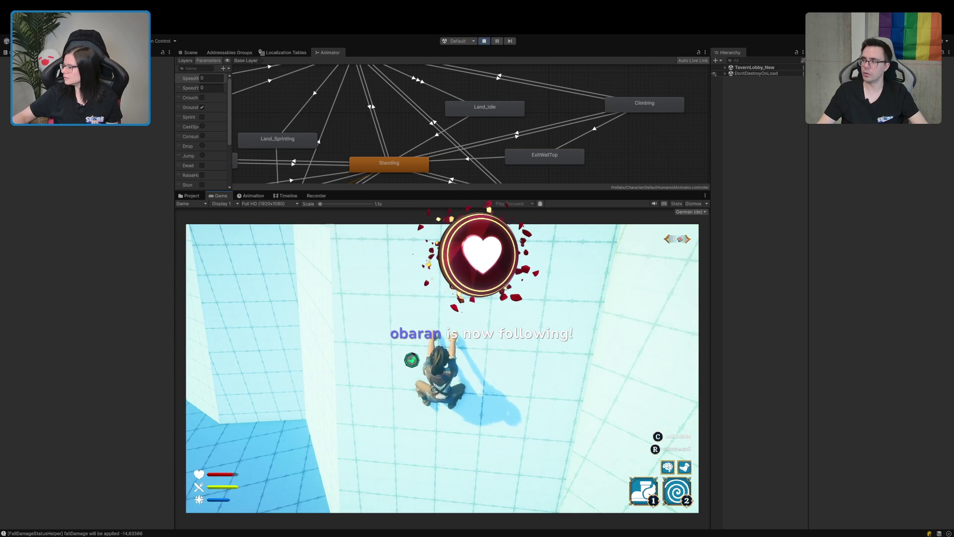
key("space")
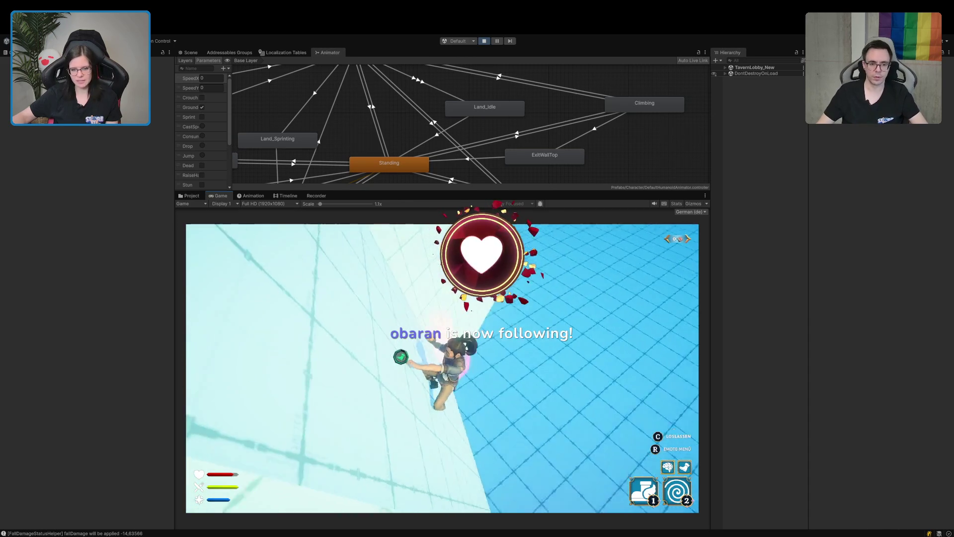
key("c")
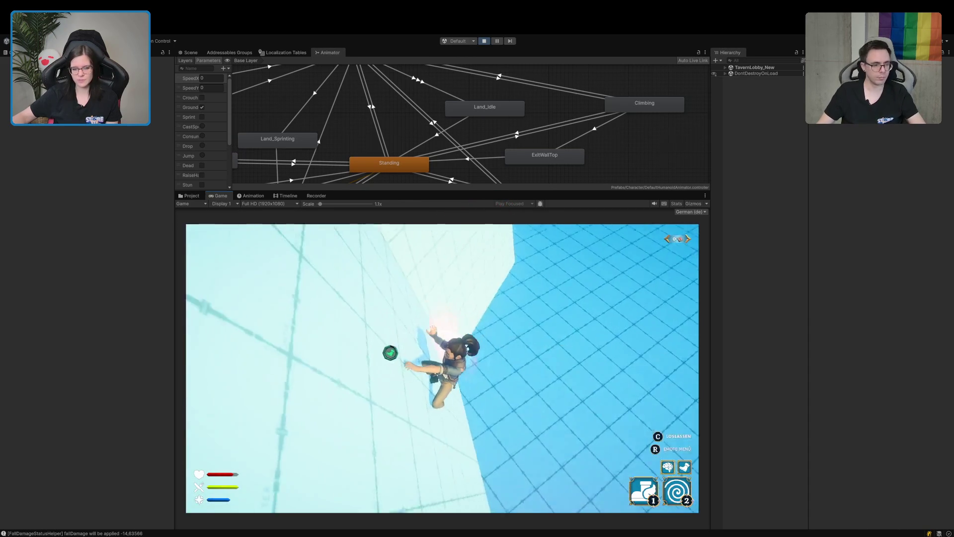
Drop off the wall, walk around the grid floor, and head off the edge into the tavern room
key("c")
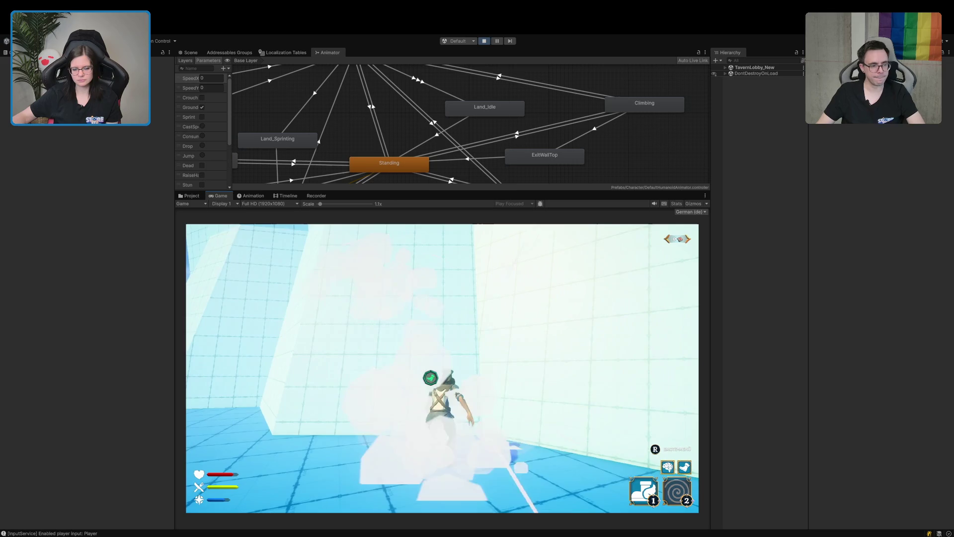
key("a")
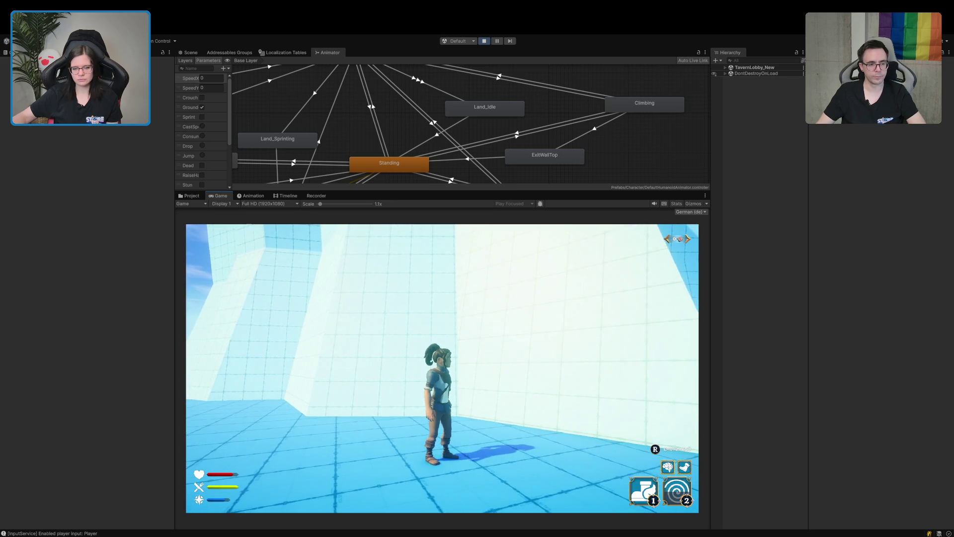
key("w")
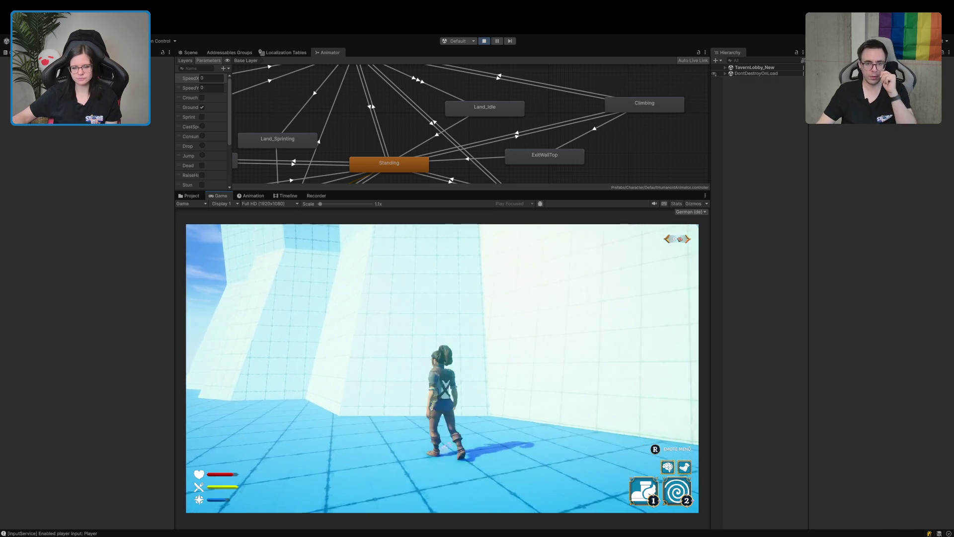
key("s")
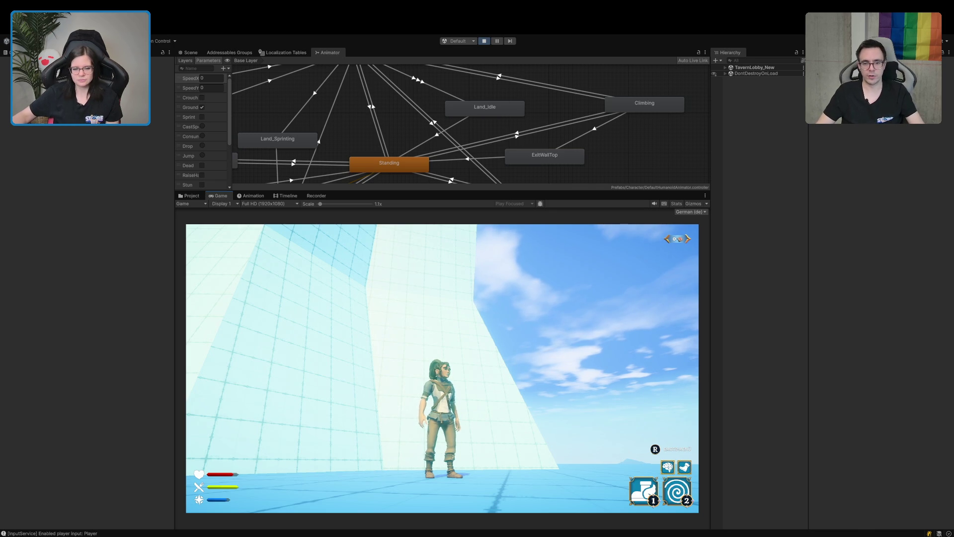
key("w")
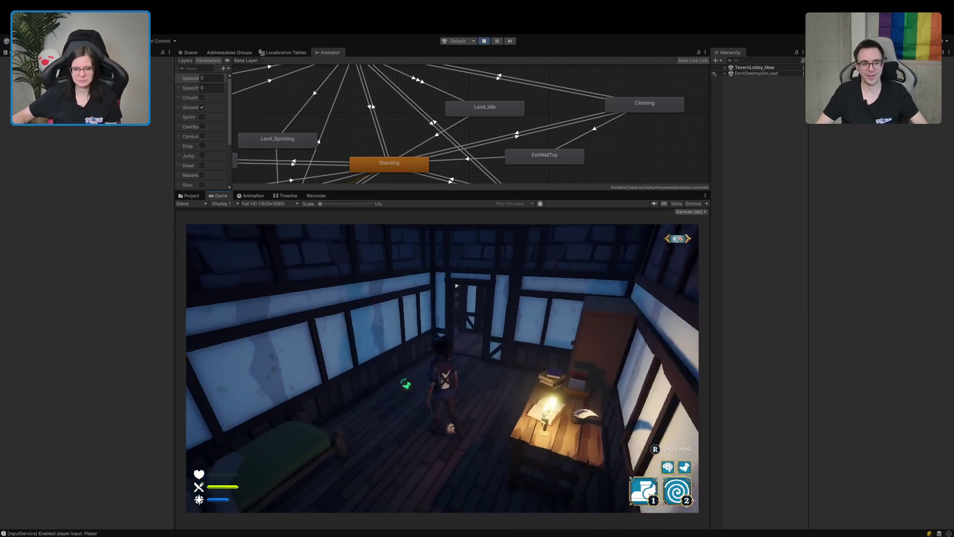
Walk out of the tavern to the portals and expand DontDestroyOnLoad in the Hierarchy
key("w")
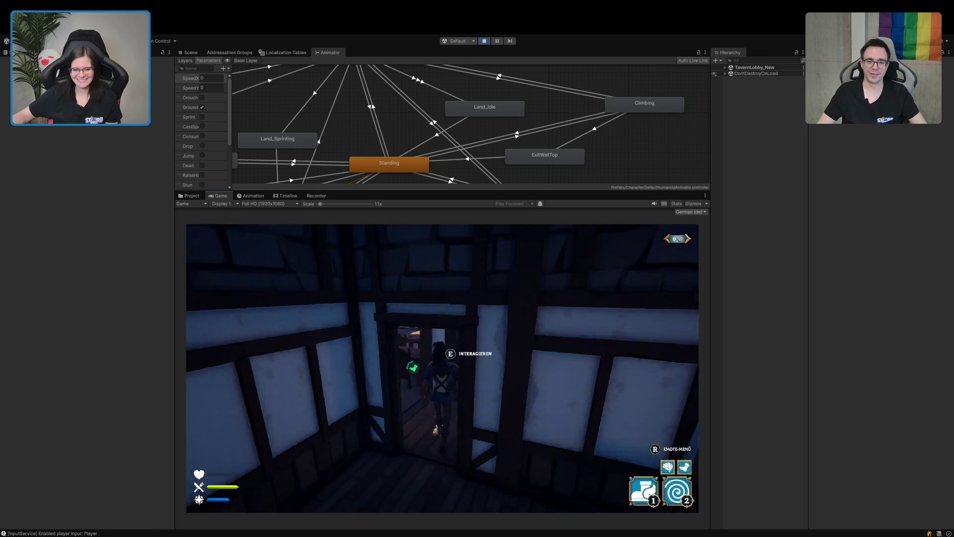
key("w")
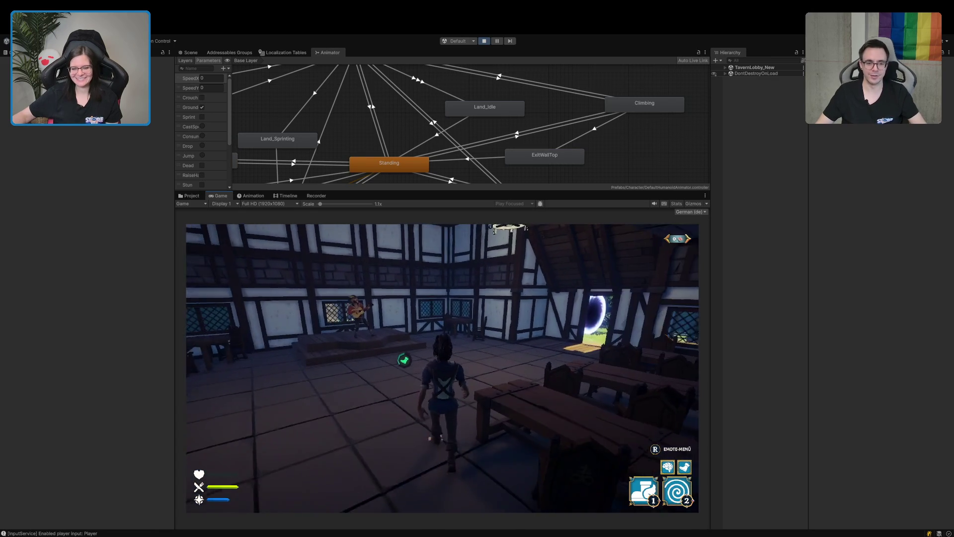
key("w")
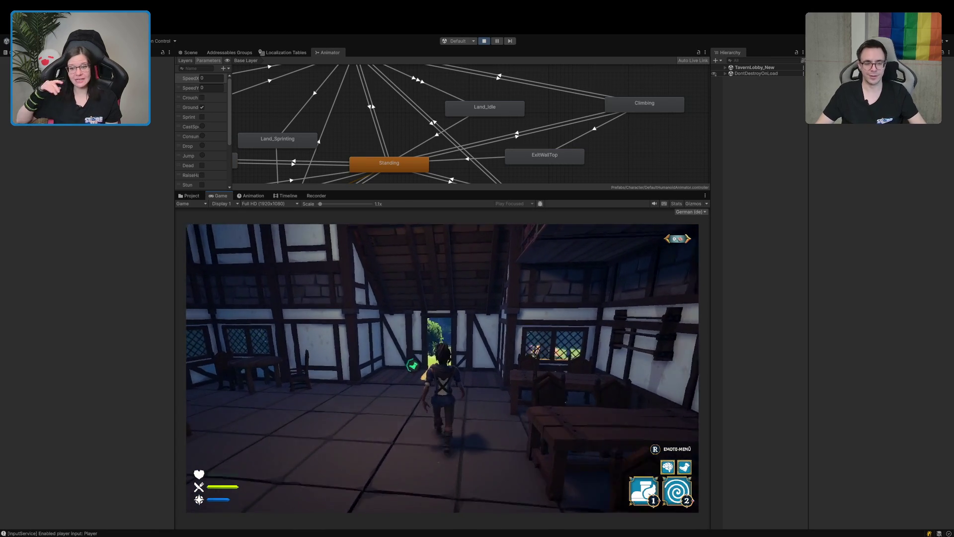
key("w")
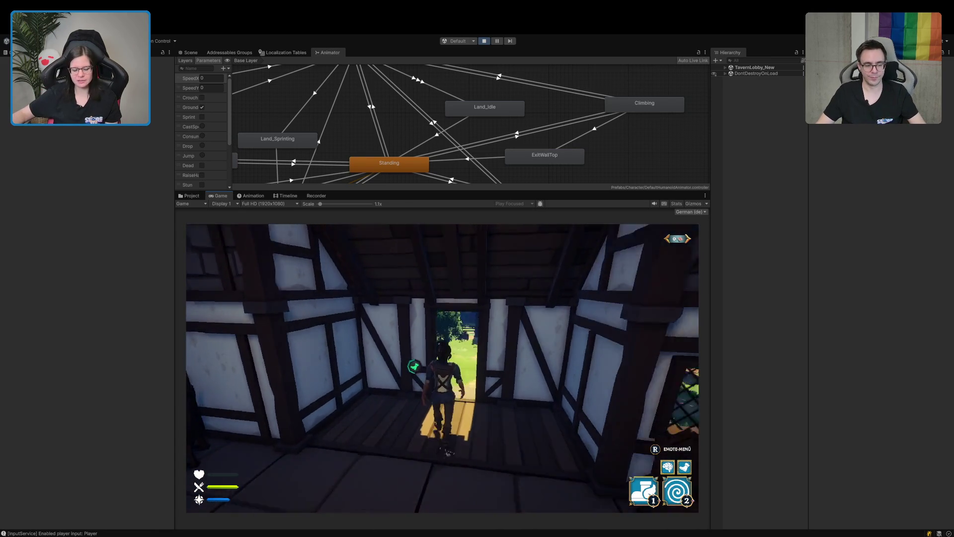
key("w")
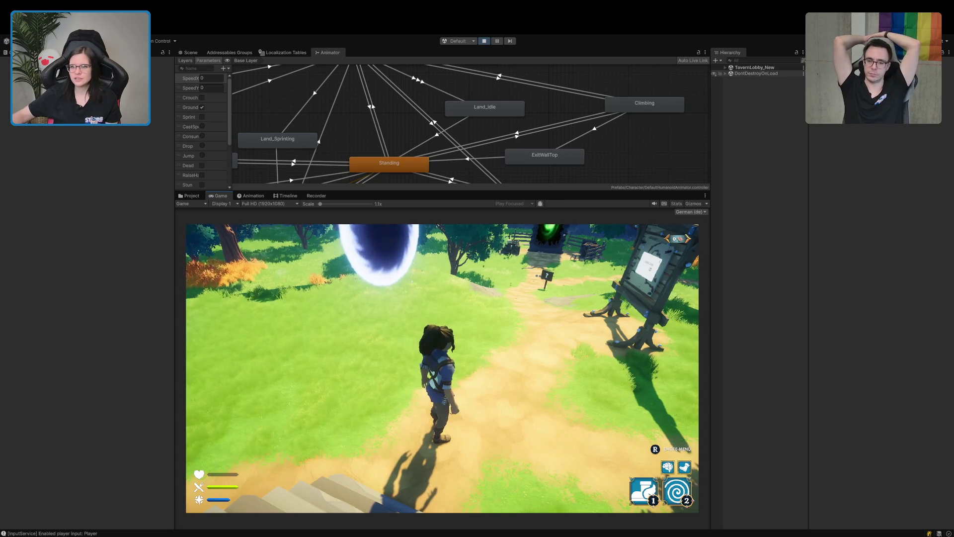
left_click(725, 74)
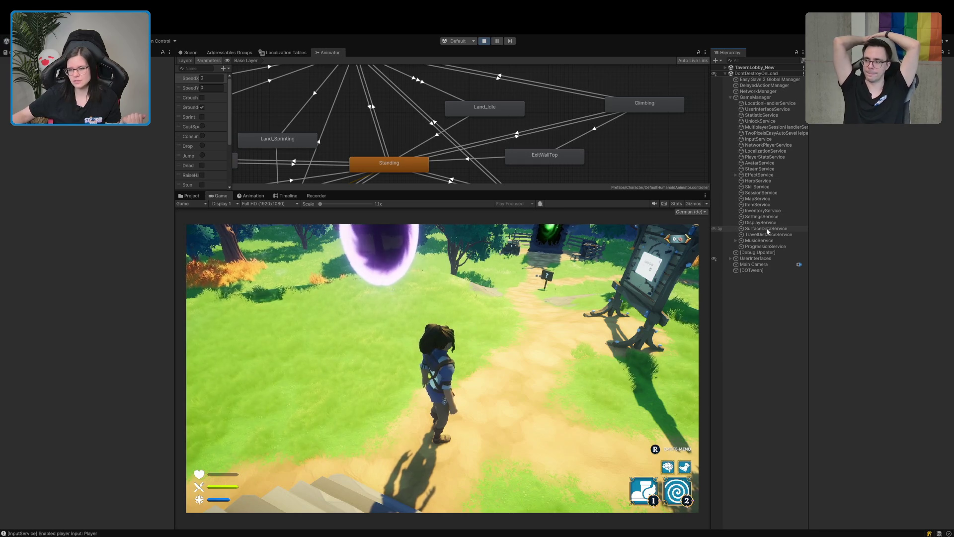
Select PlayerStatsService, show the Console, toggle the Default Player Attribute Data list, and view Addressables Groups
left_click(771, 157)
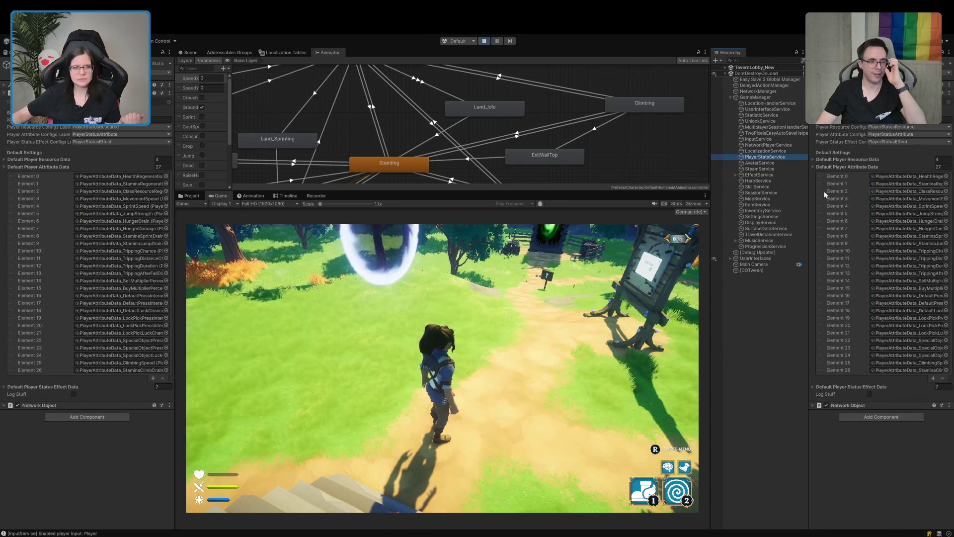
key("ctrl+shift+c")
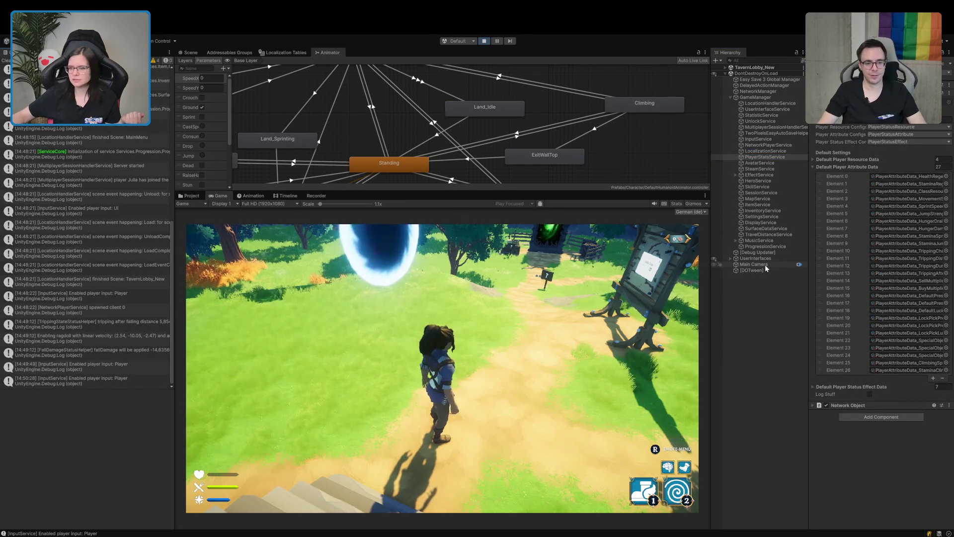
left_click(844, 167)
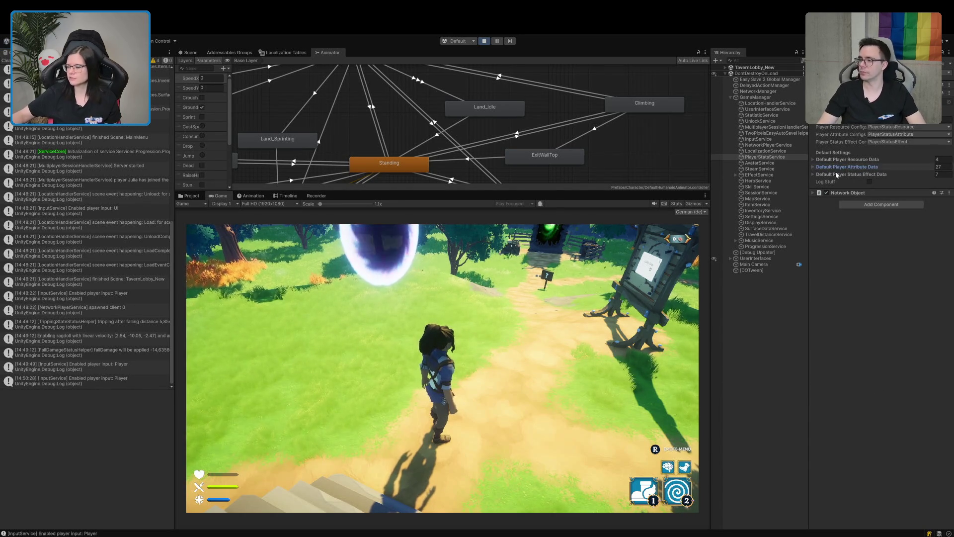
left_click(840, 166)
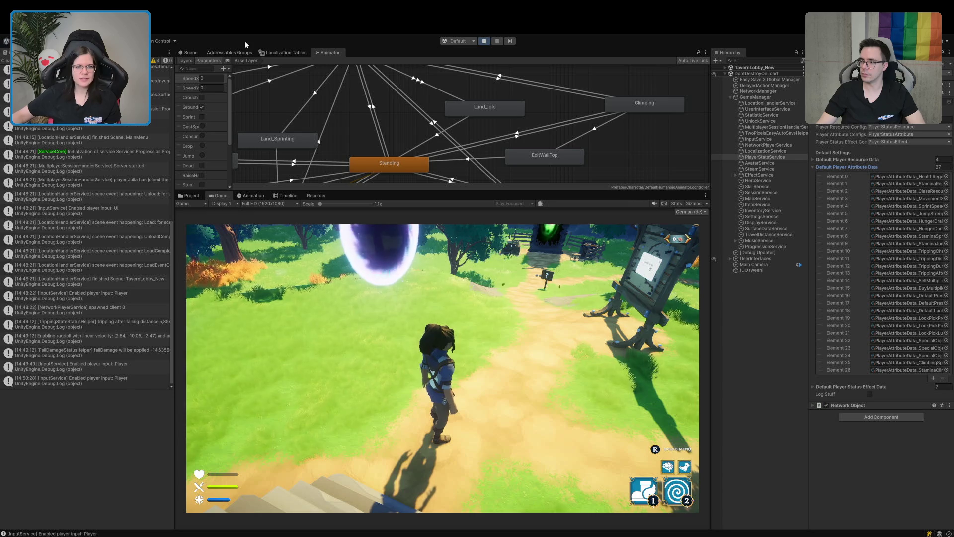
left_click(229, 52)
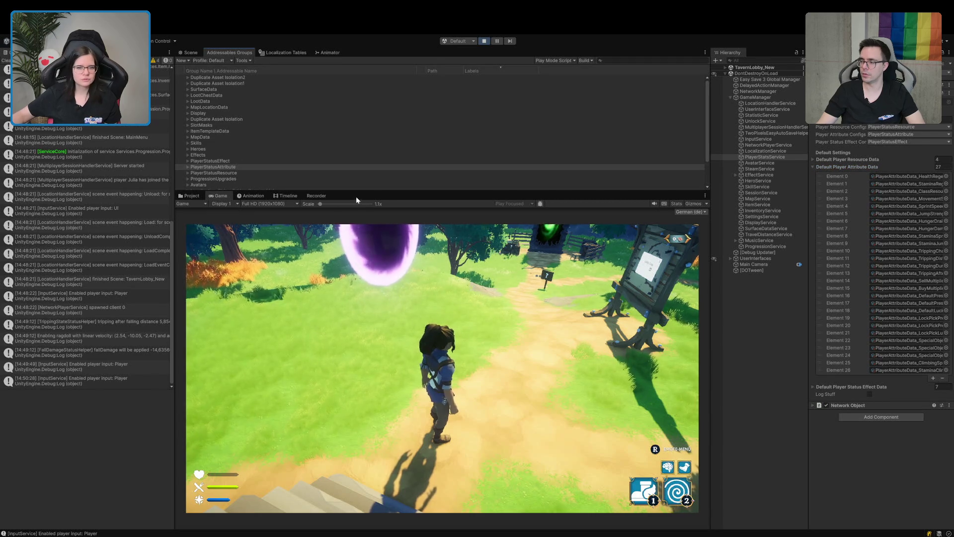
Expand the PlayerStatusAttribute group, collapse Default Player Attribute Data, and return focus to the Game view
left_click(186, 166)
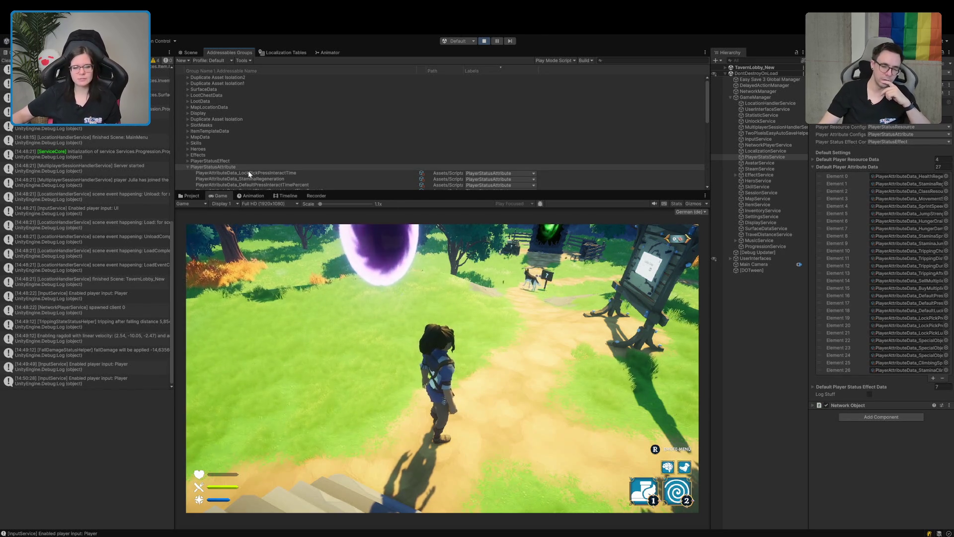
scroll(272, 169, "down", 3)
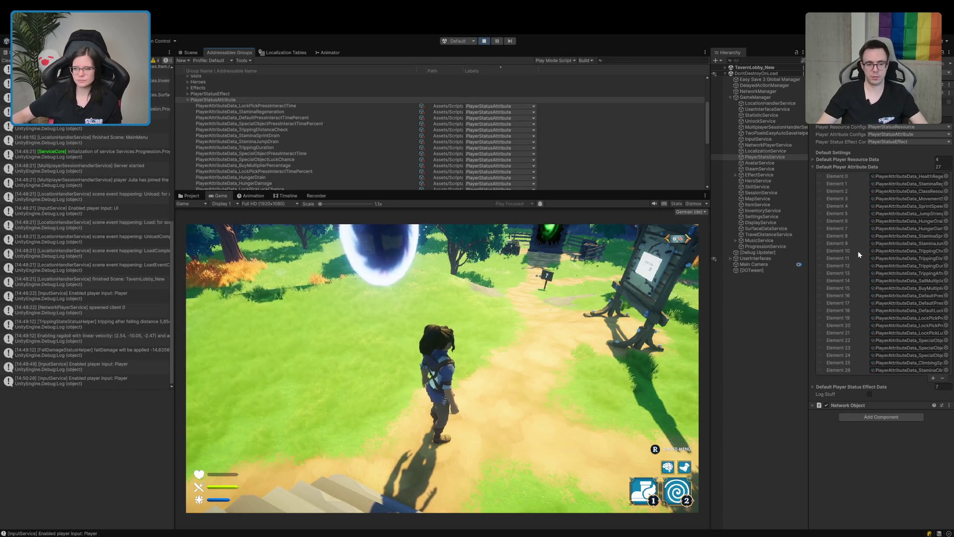
left_click(836, 166)
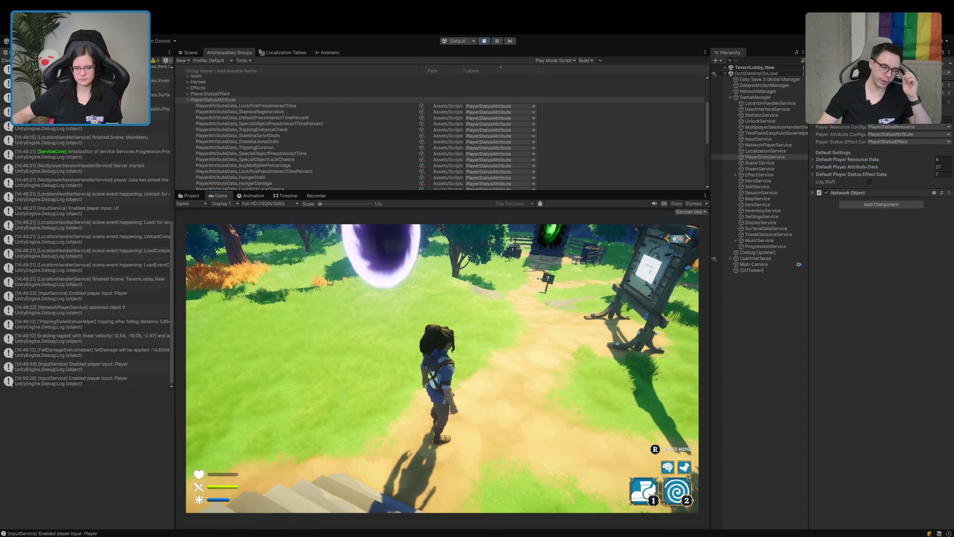
left_click(500, 316)
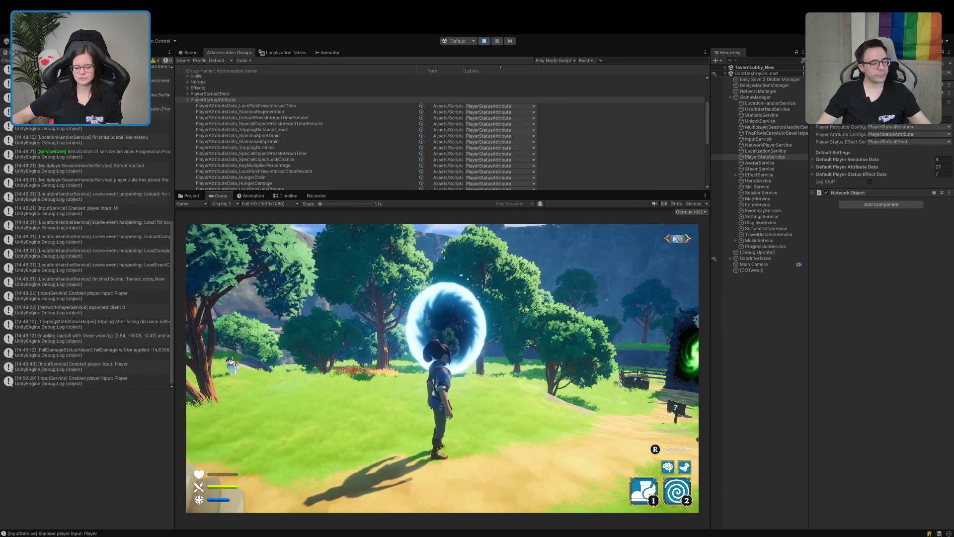
Walk to the tree, climb up its trunk into the canopy, and let go with C
key("w")
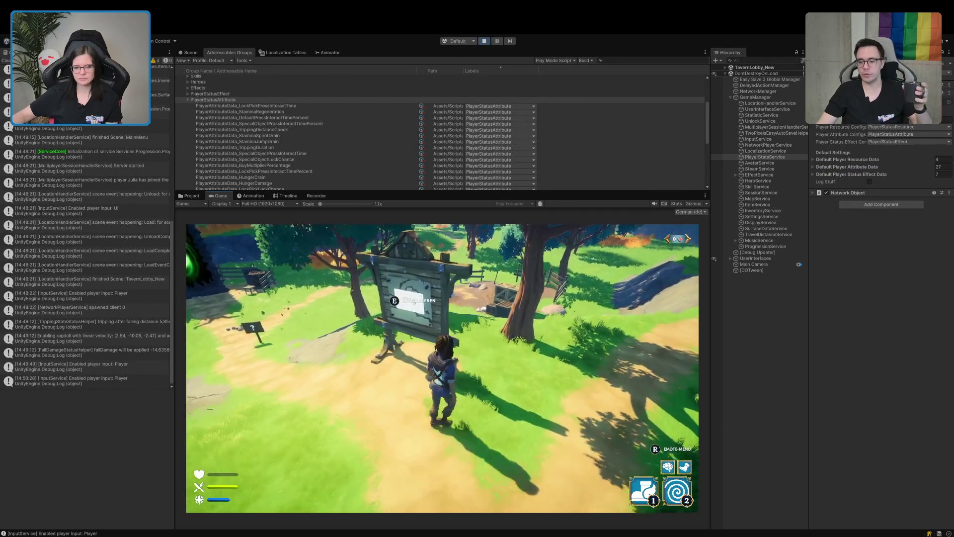
key("w")
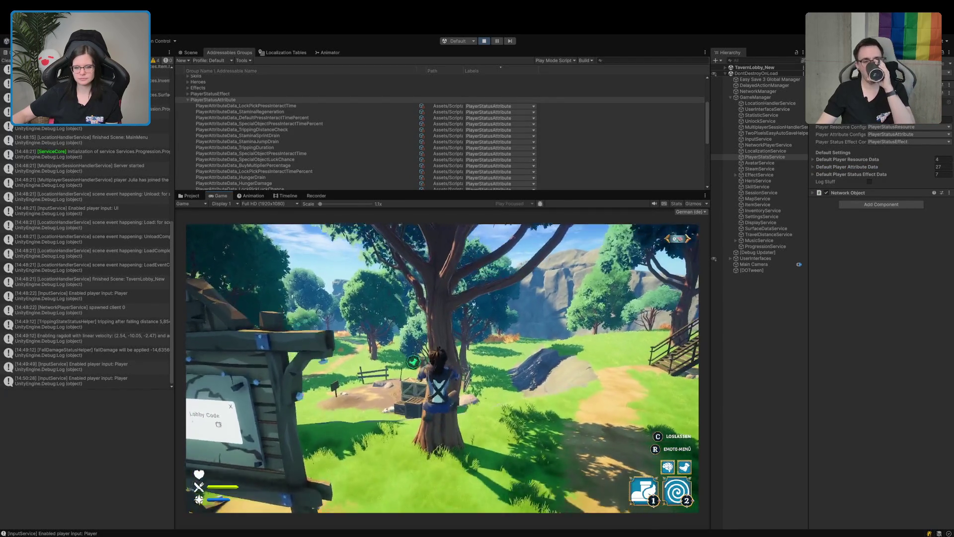
key("w")
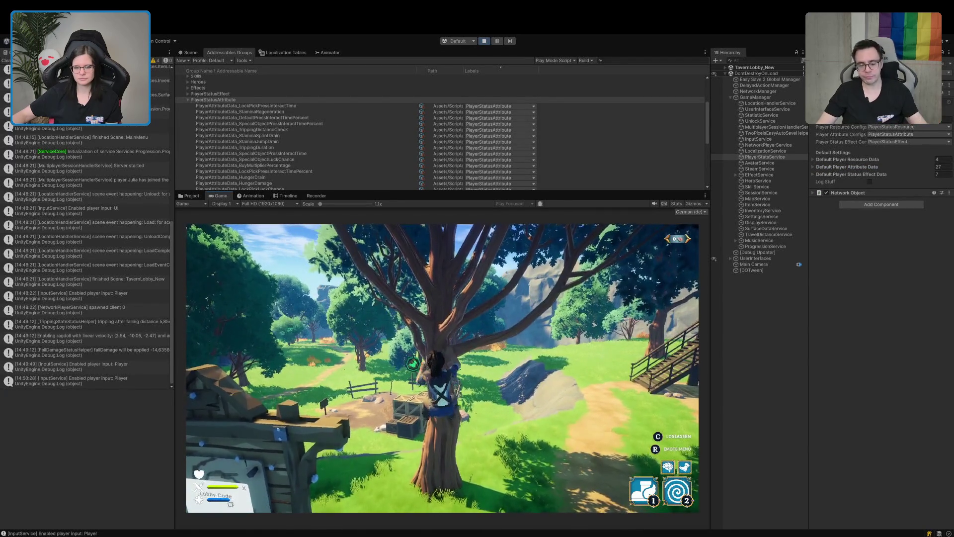
key("w")
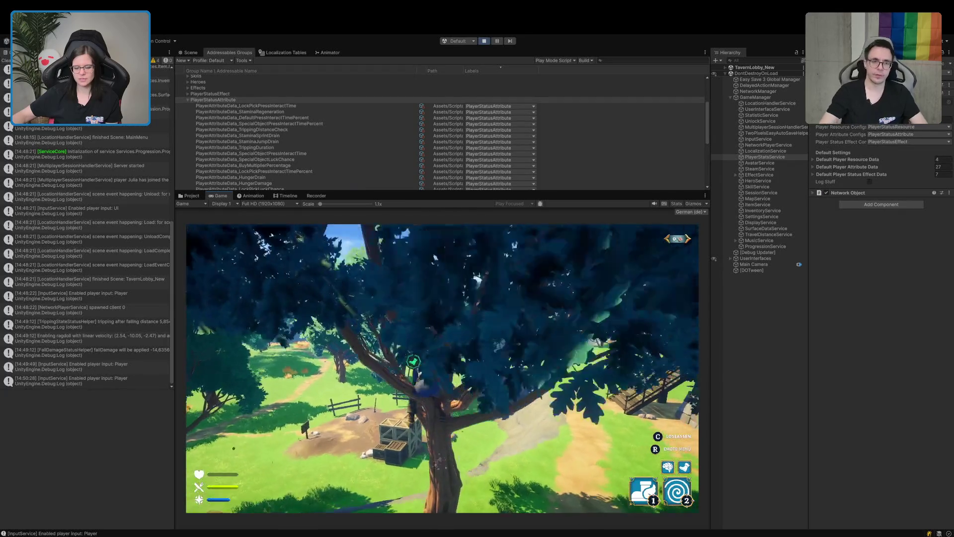
key("c")
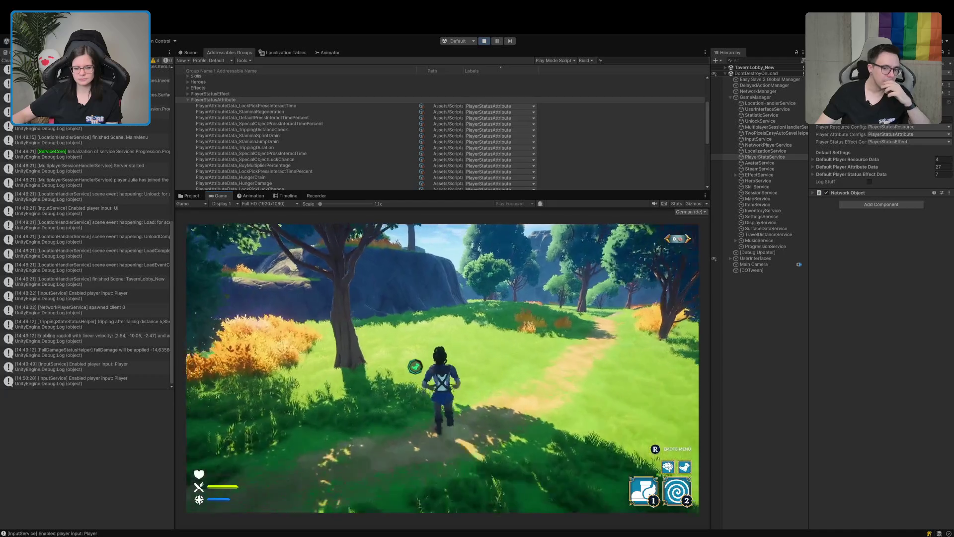
Run past the tree toward the rock wall and down the blue path
key("w")
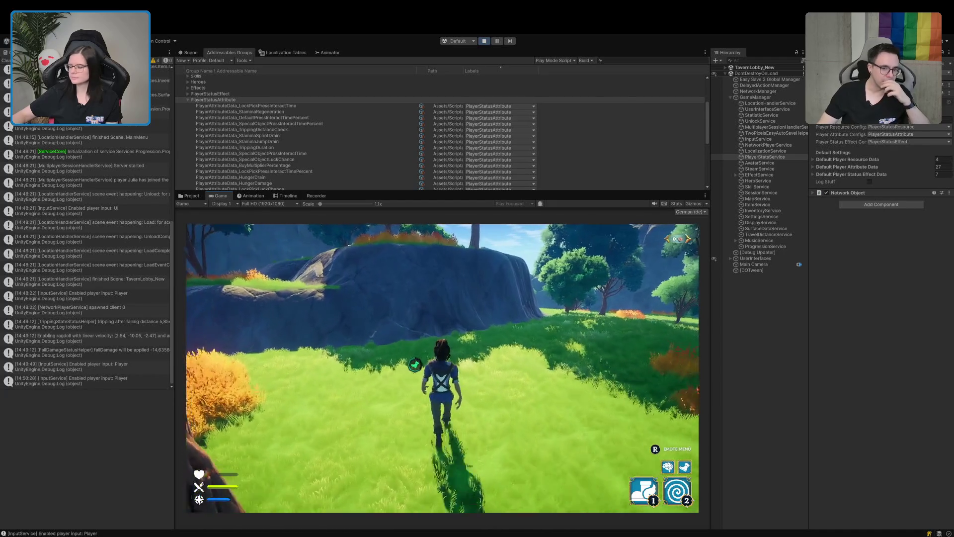
key("w")
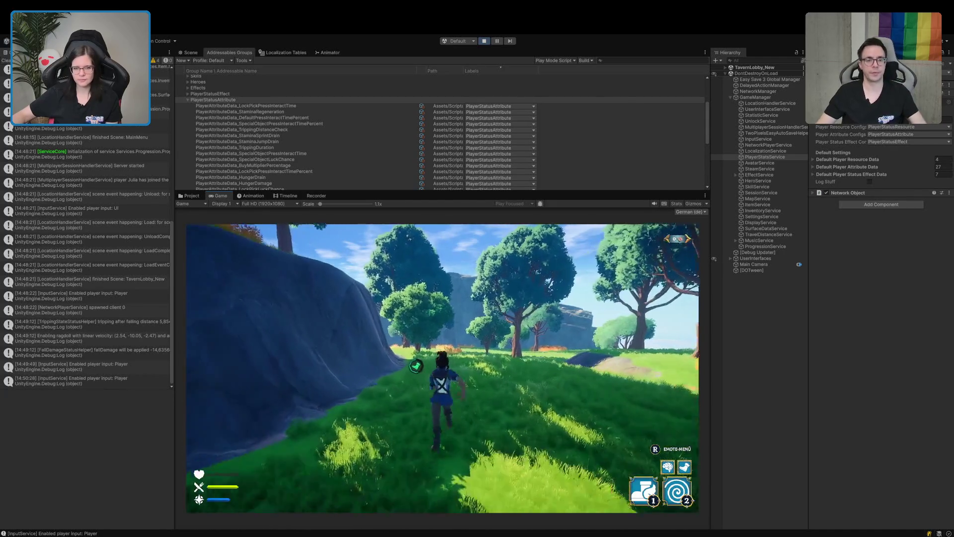
key("w")
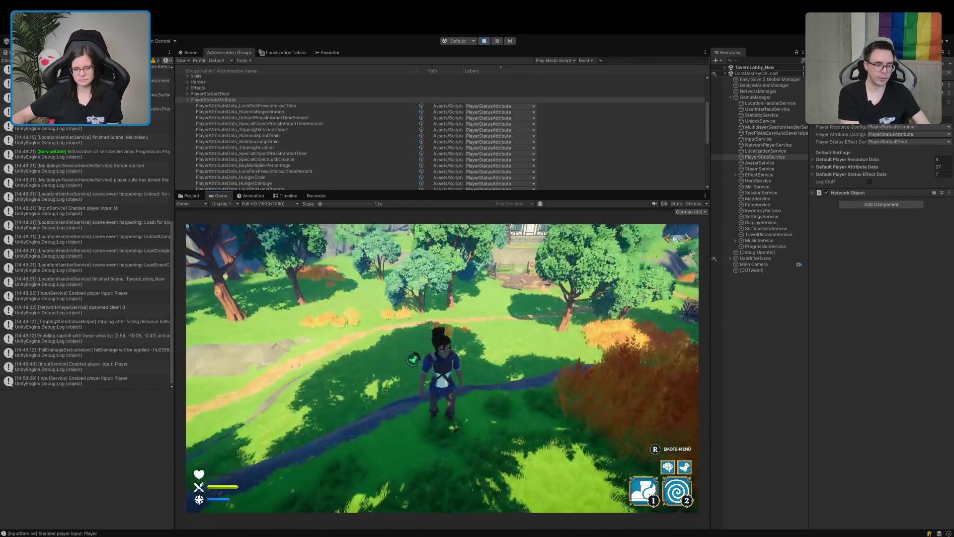
key("w")
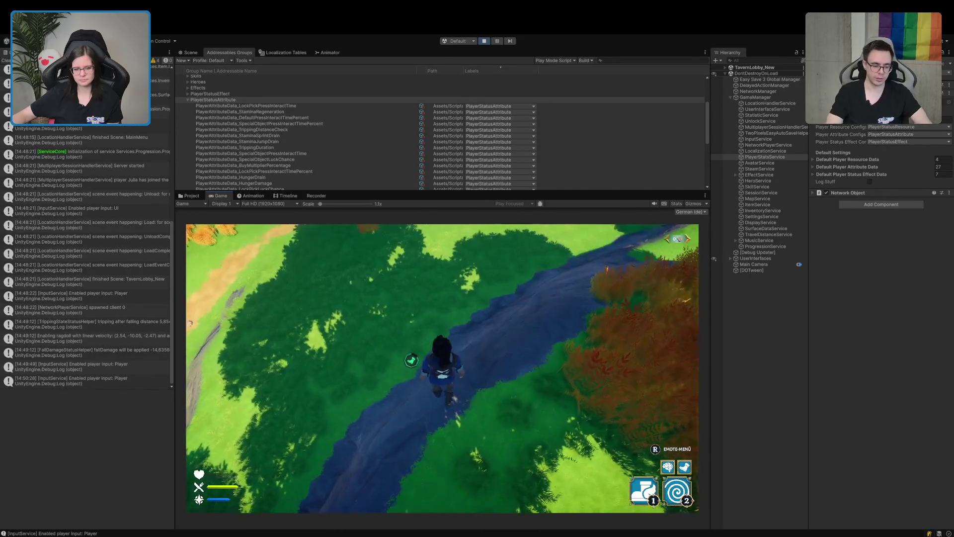
key("w")
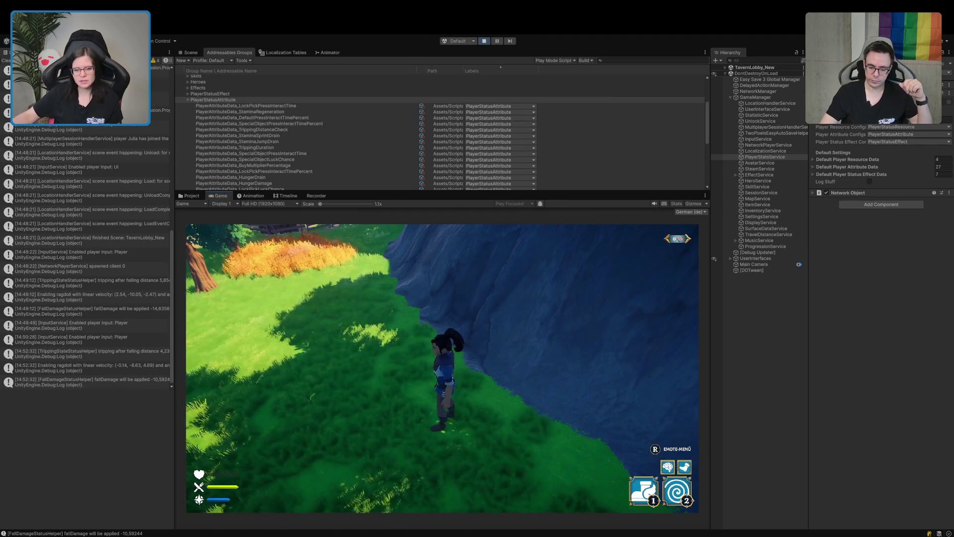
Walk along the cliff face and climb up onto the cliff top
mouse_move(277, 398)
key("w")
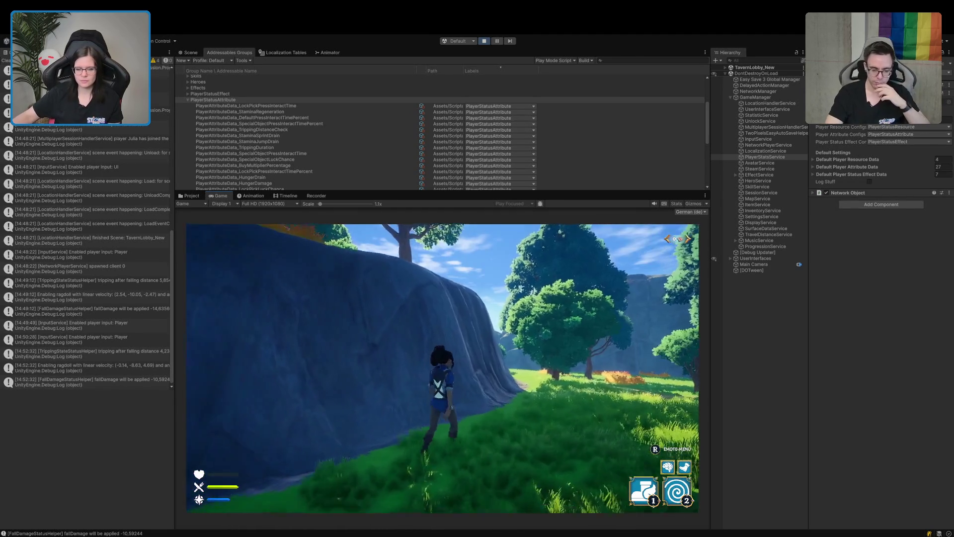
key("a")
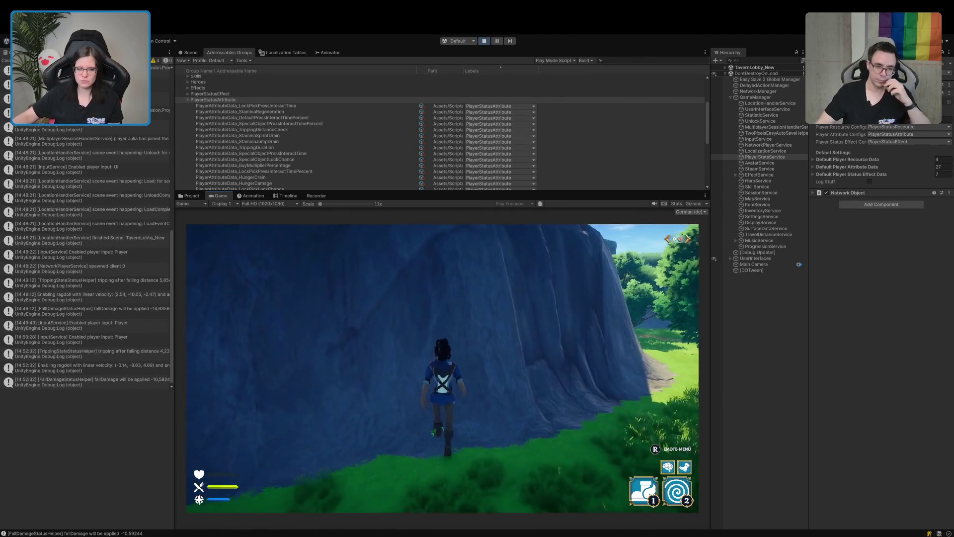
key("w")
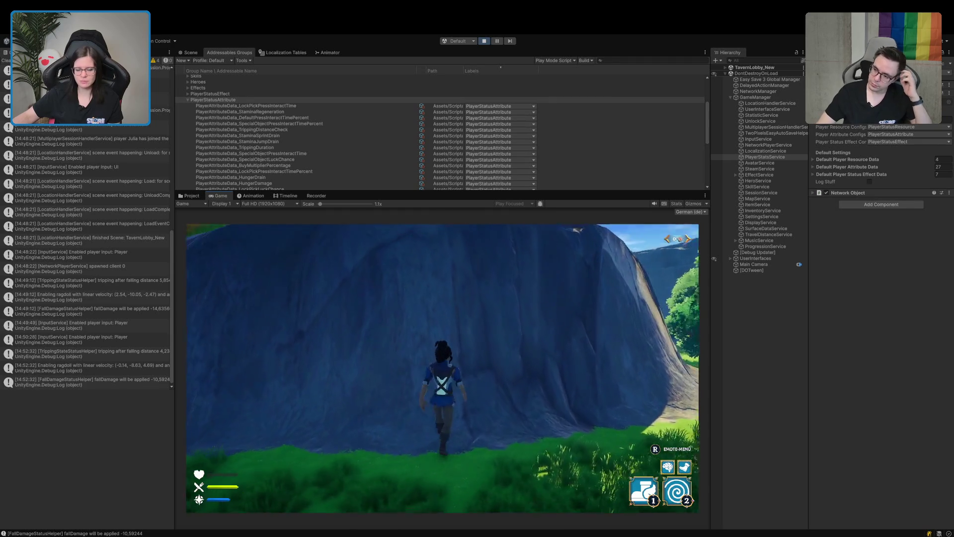
key("w")
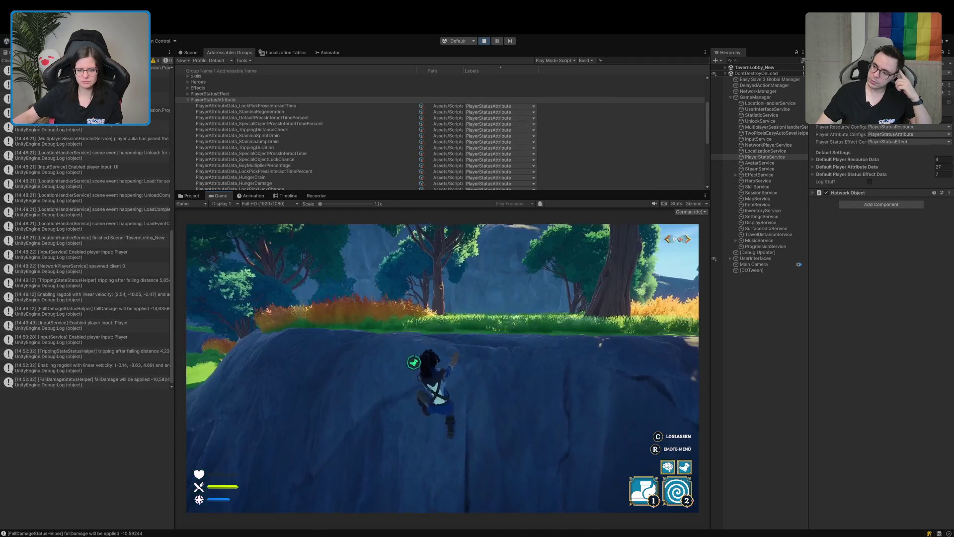
key("w")
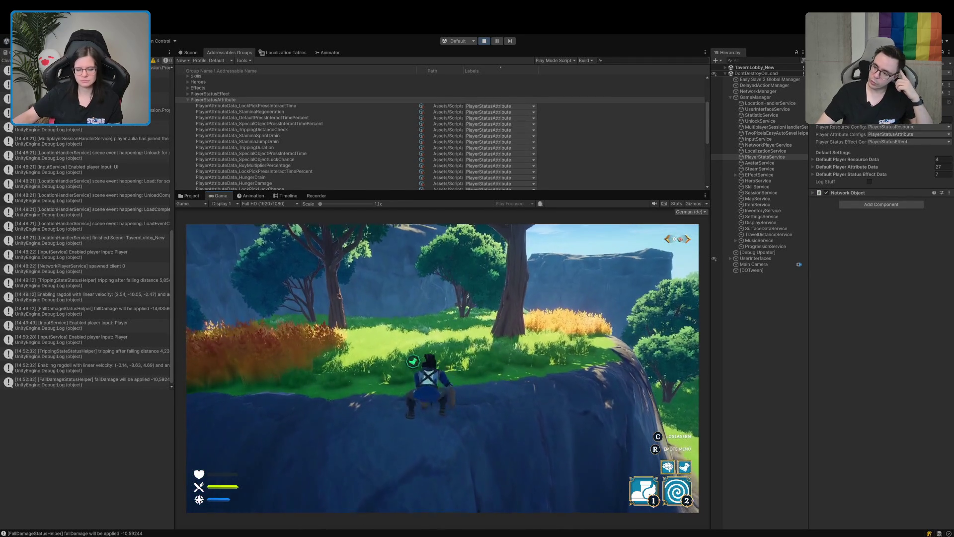
Cross the plateau, grab the tree, drop off it, and stop Play mode
key("w")
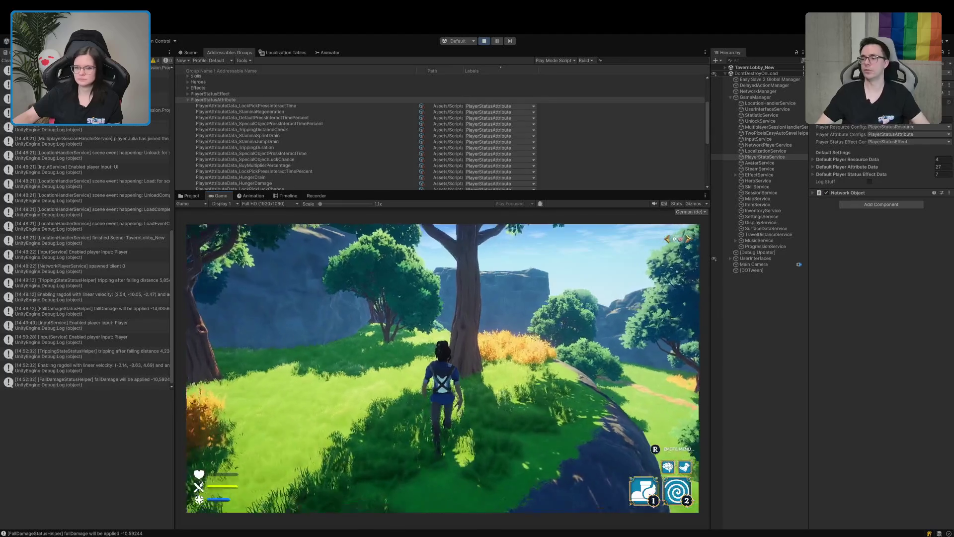
key("w")
key("w")
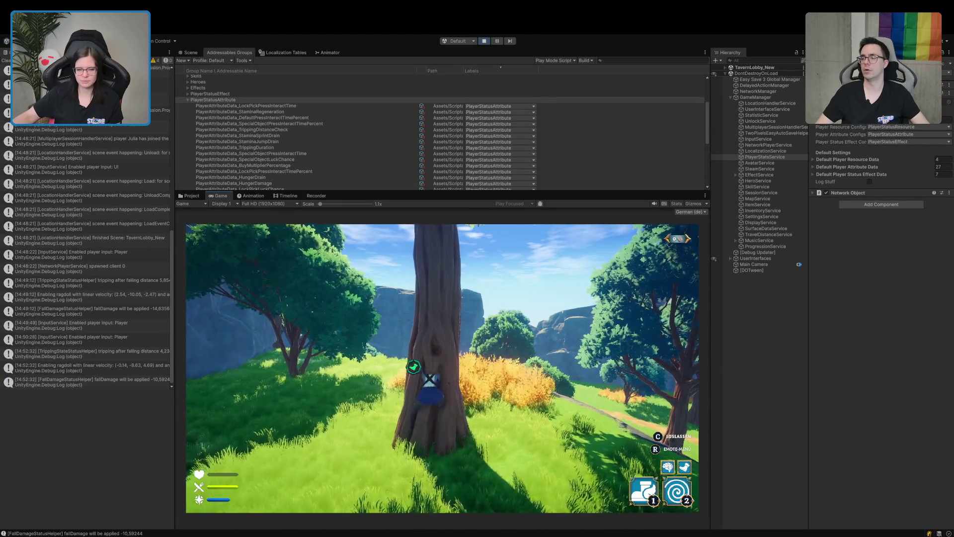
key("c")
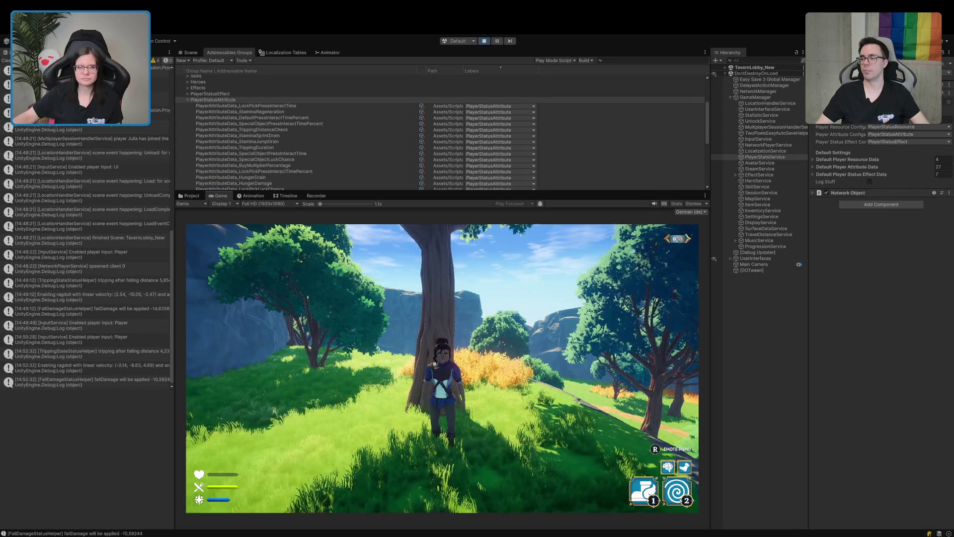
left_click(484, 41)
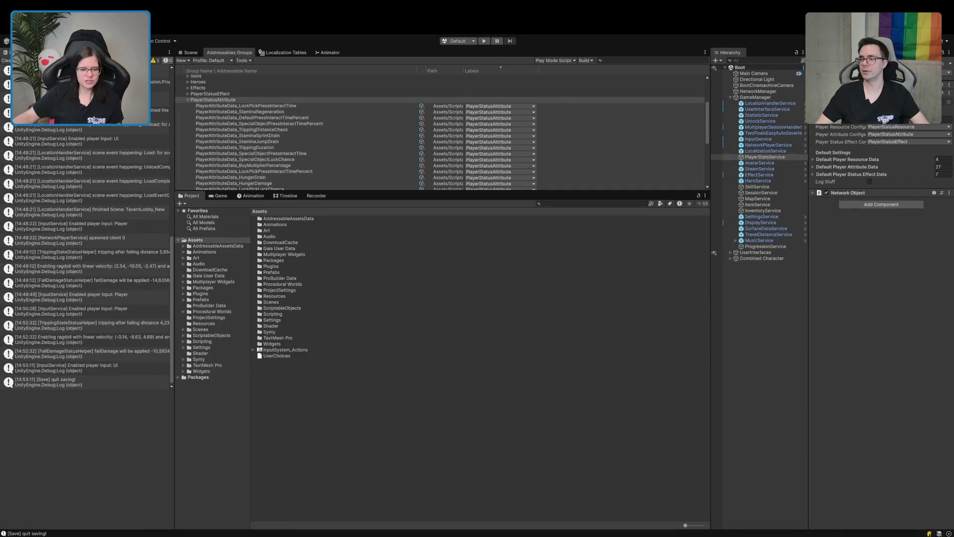
Deselect PlayerStatsService, place the cursor at line 107 of MoveBehaviour.cs, then navigate back to AnimatorIKClimbComponent.cs
left_click(352, 416)
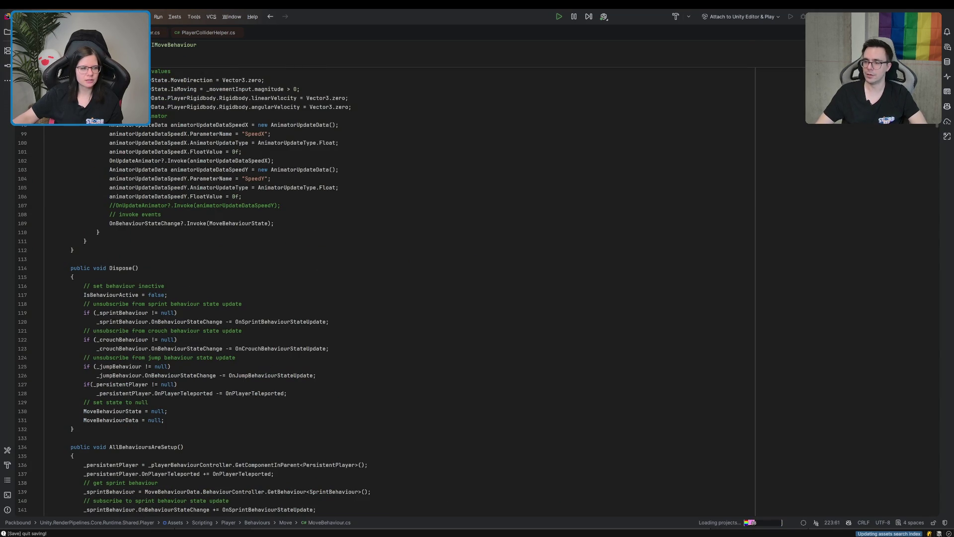
left_click(350, 203)
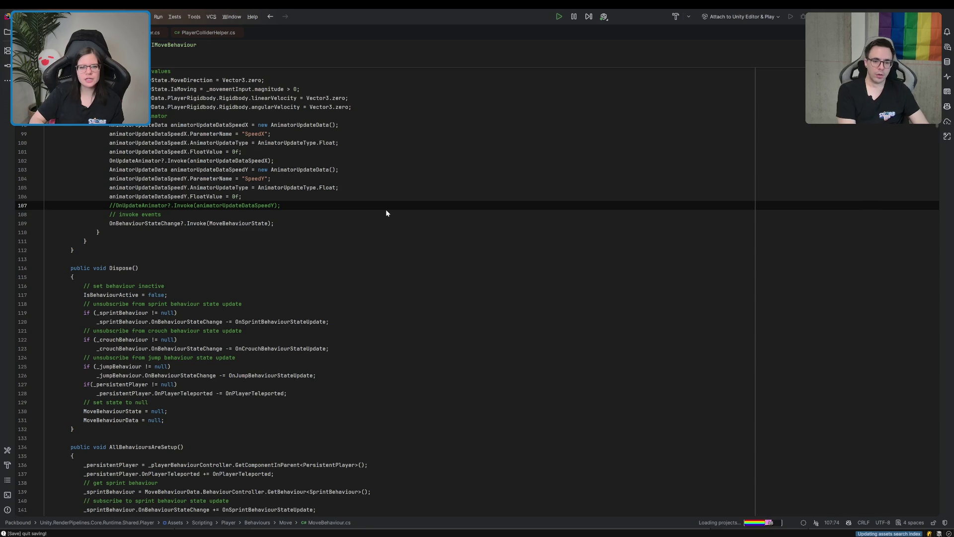
key("ctrl+alt+Left")
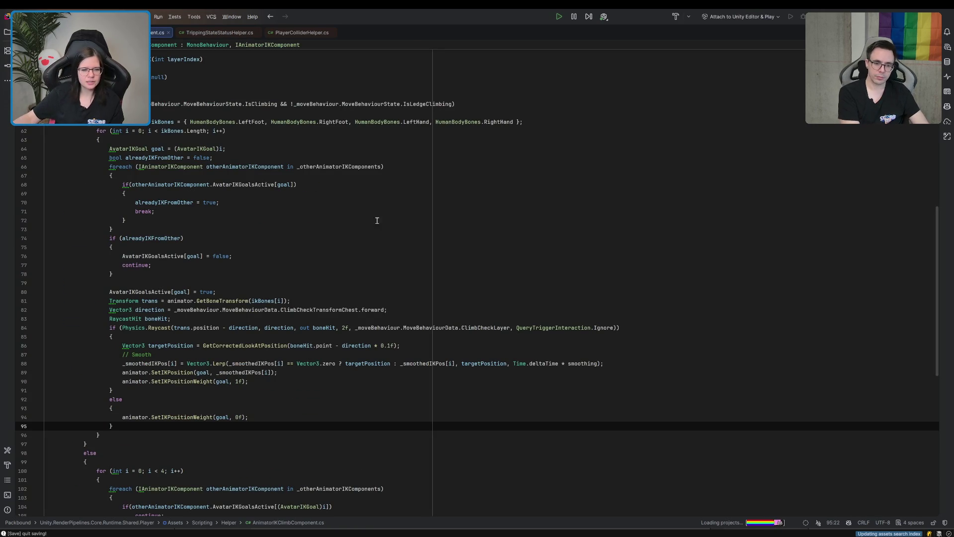
Scroll through OnAnimatorIK, select IsLedgeClimbing on line 59, and dismiss the version control warning
scroll(364, 234, "up", 10)
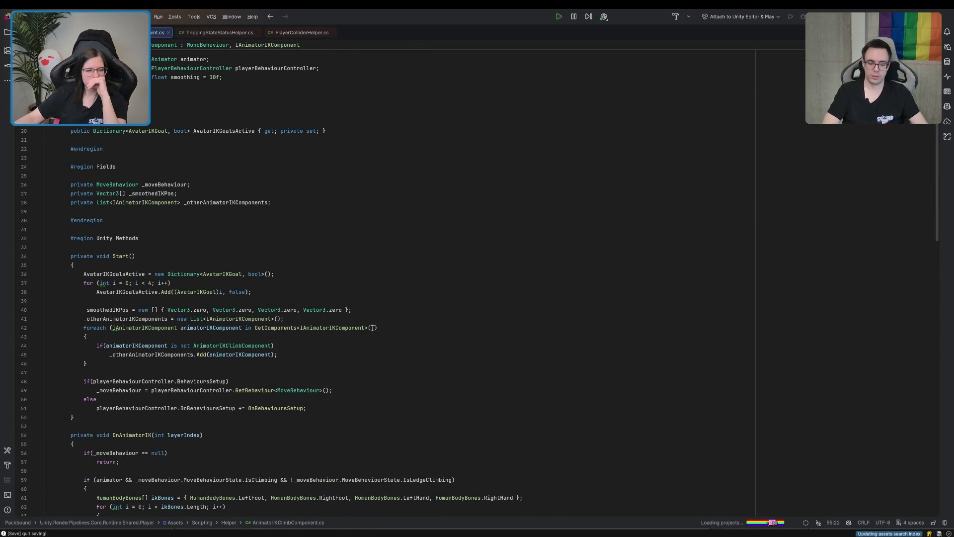
scroll(373, 328, "up", 2)
scroll(374, 327, "down", 4)
scroll(374, 327, "down", 5)
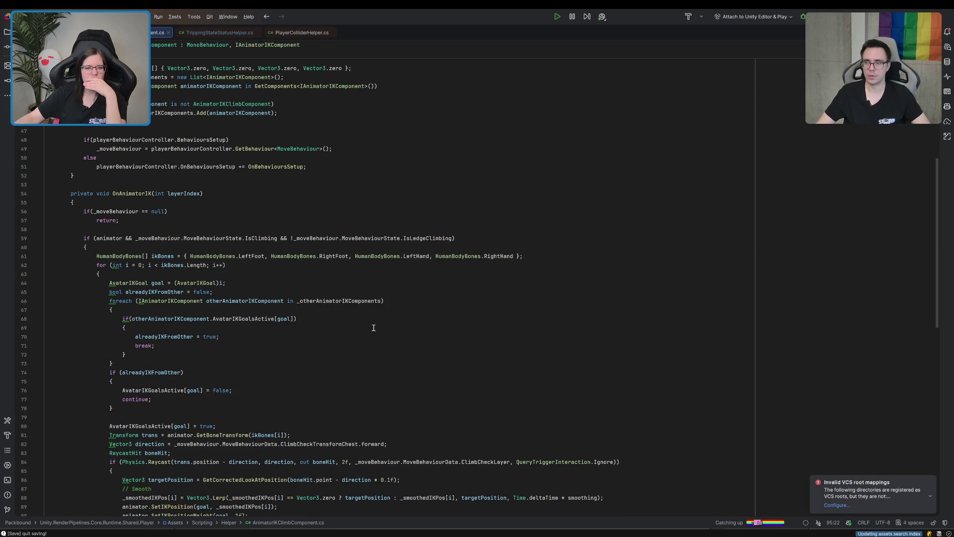
left_click(428, 240)
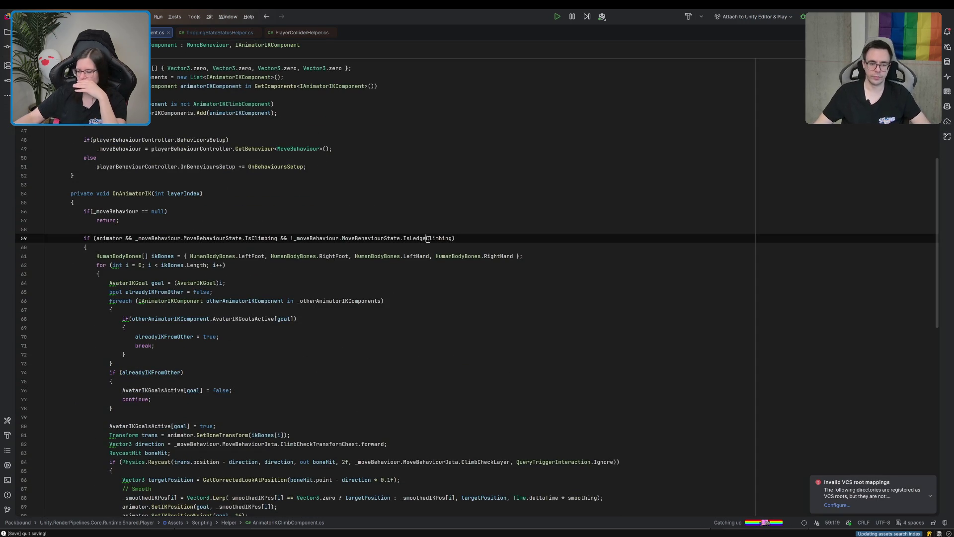
double_click(428, 239)
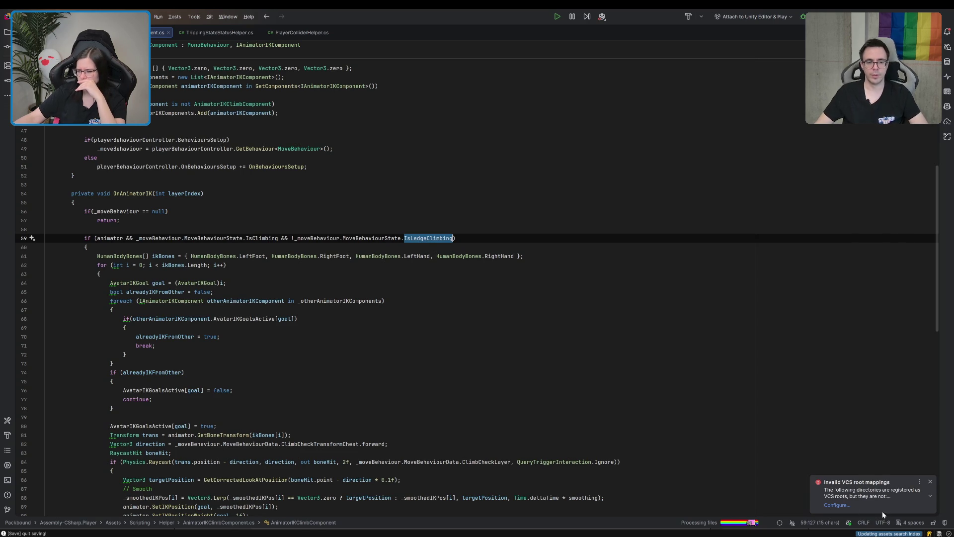
left_click(930, 483)
left_click(852, 451)
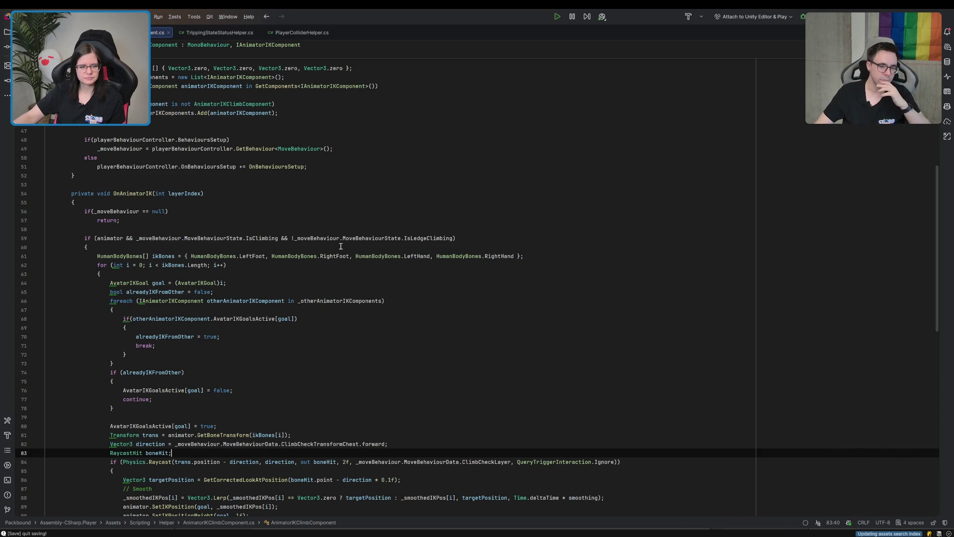
Inspect the IsClimbing, IsLedgeClimbing and animator references on line 59, then switch back to Unity
scroll(341, 246, "up", 1)
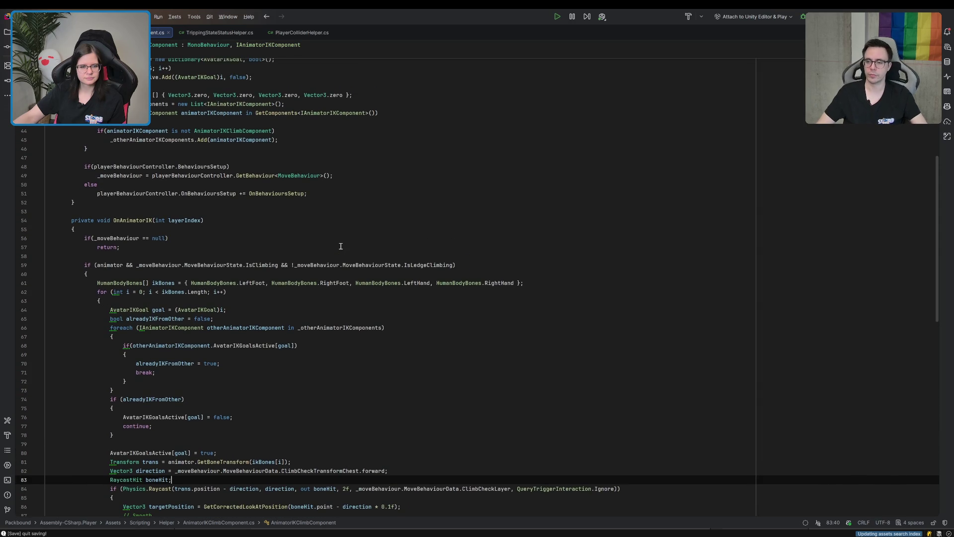
scroll(341, 246, "down", 2)
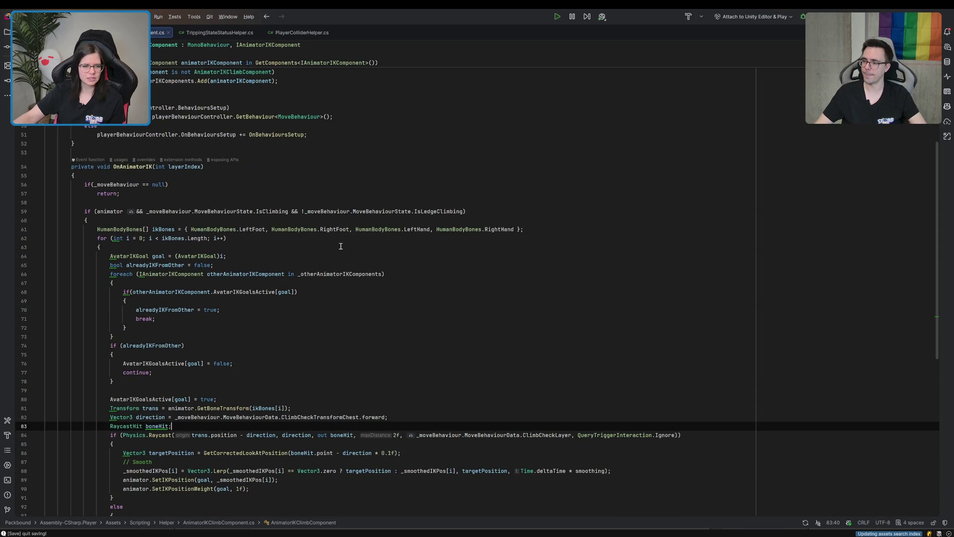
left_click(449, 211)
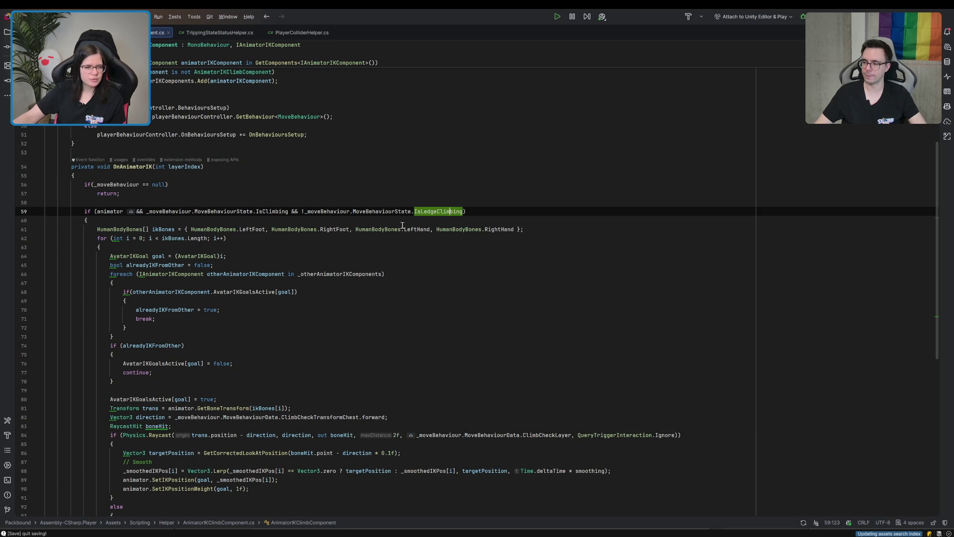
left_click(265, 211)
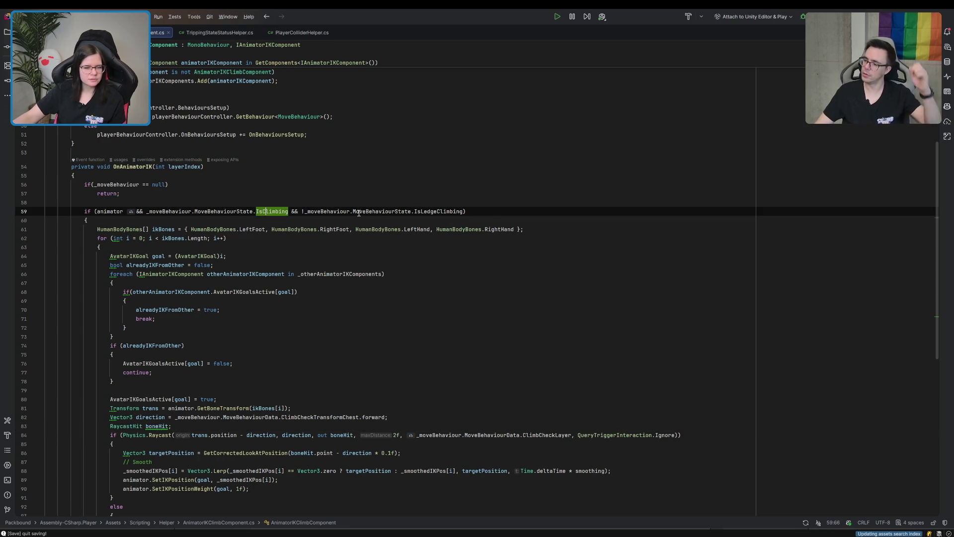
left_click(457, 211)
left_click(278, 212)
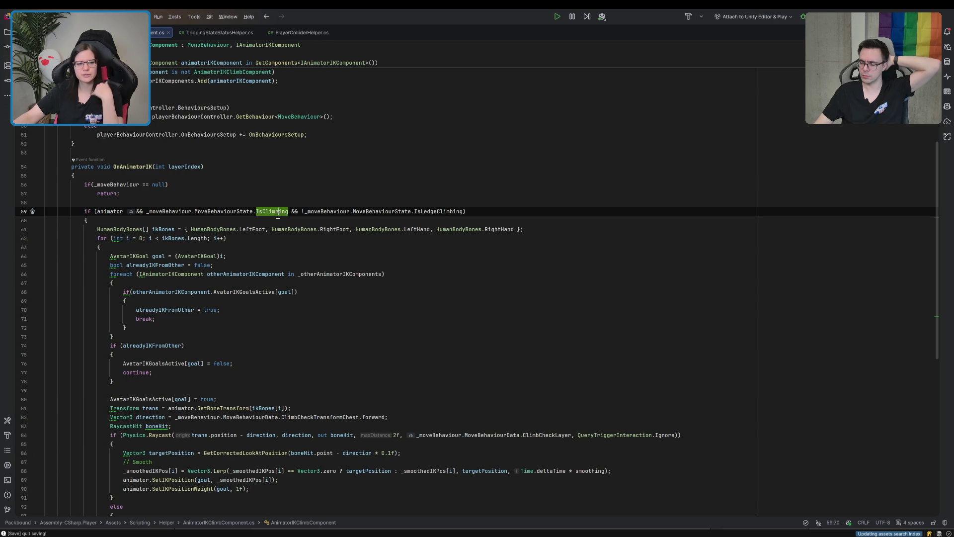
double_click(106, 212)
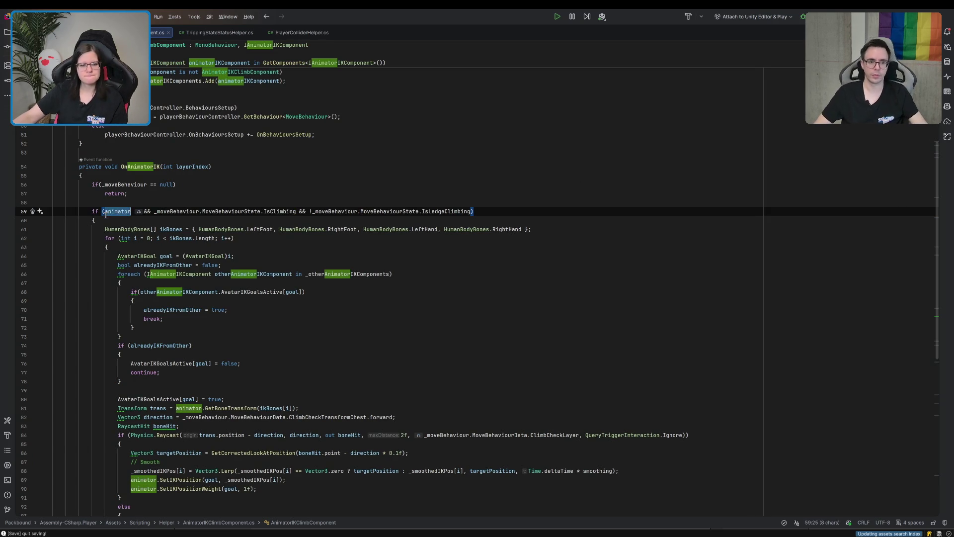
left_click(546, 212)
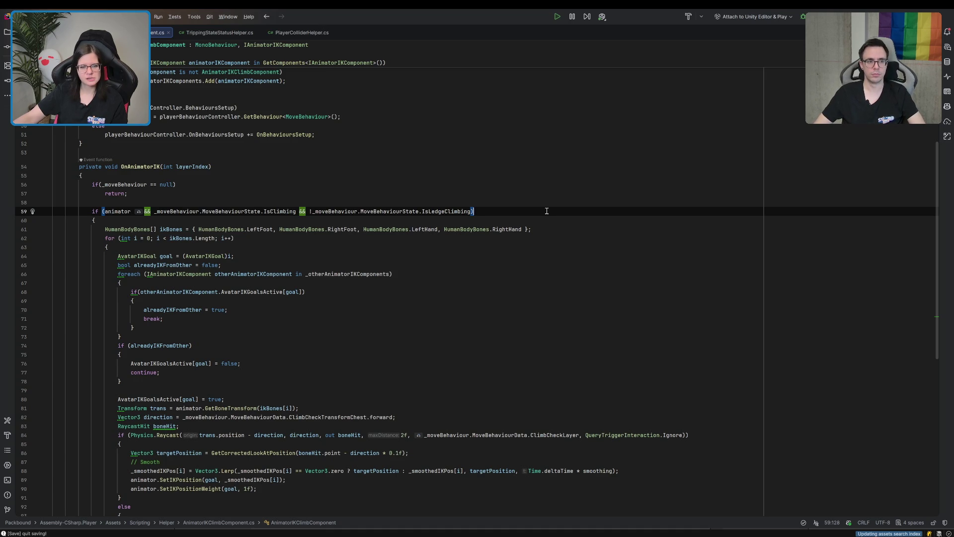
key("alt+Tab")
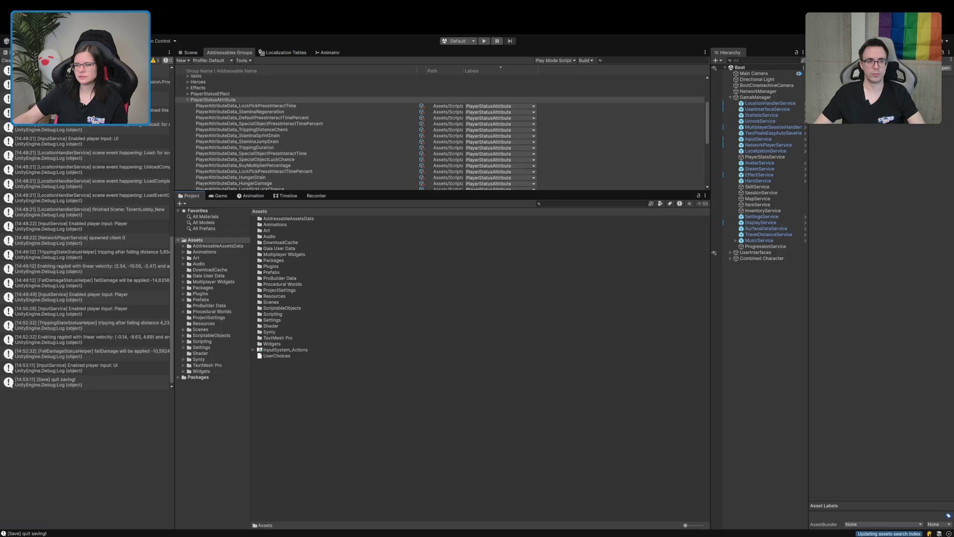
Enlarge the Animator state graph and move the Land_Idle state just above Standing
left_click(331, 53)
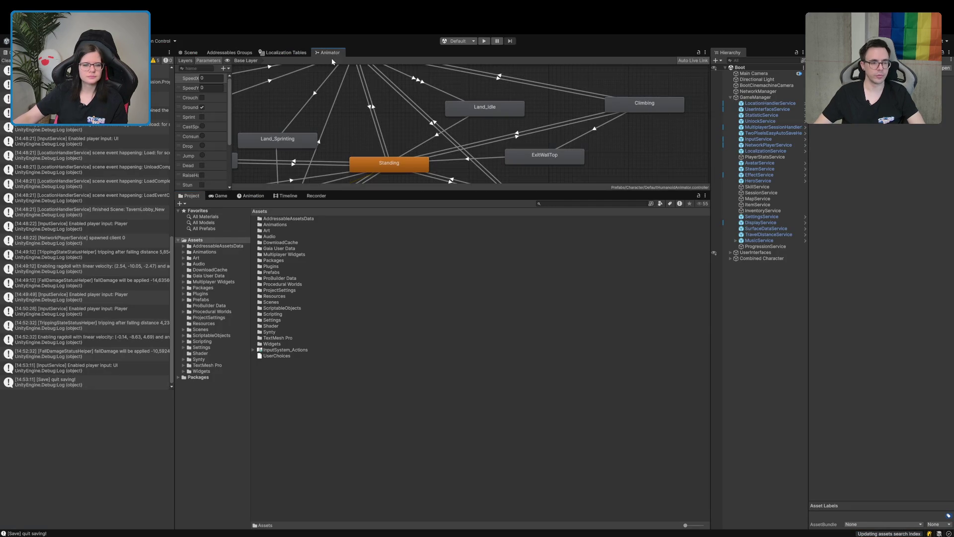
left_click_drag(377, 191, 376, 333)
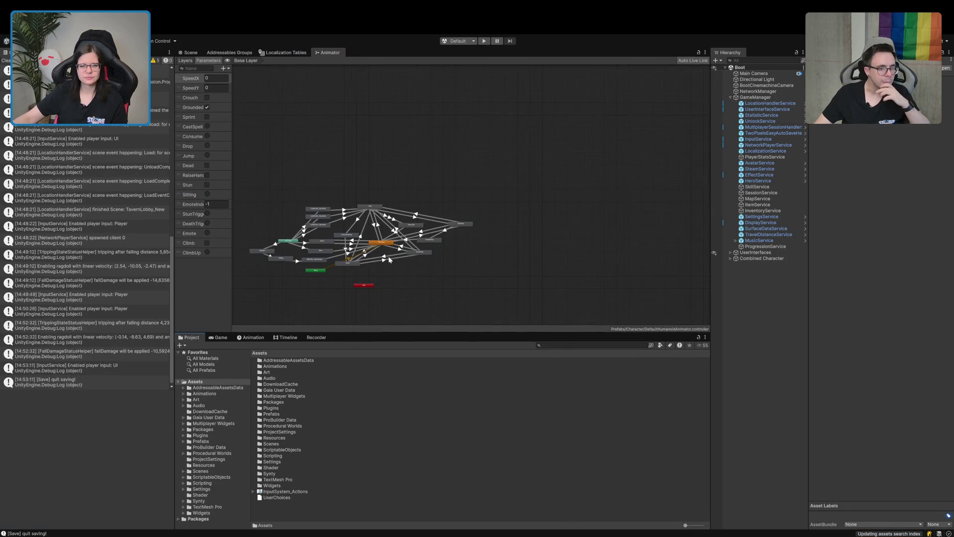
key("a")
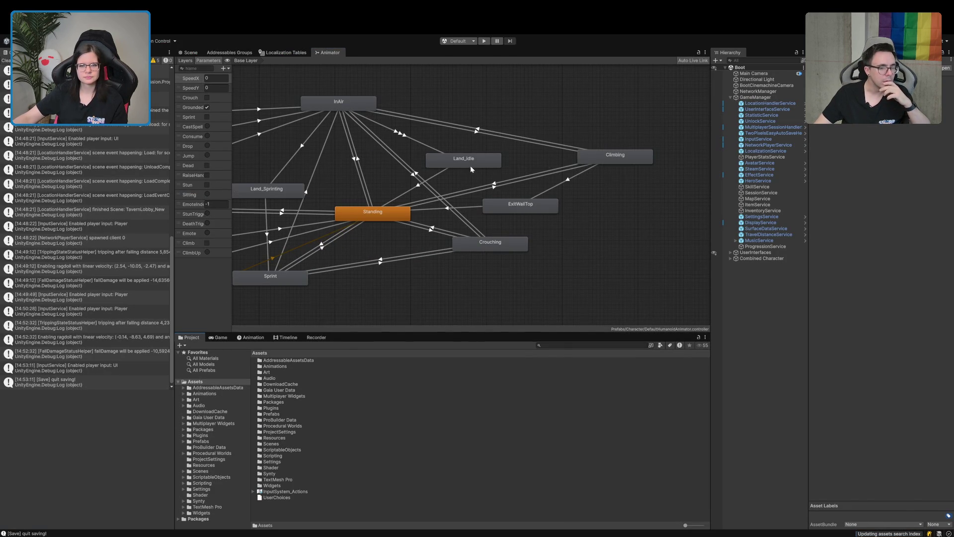
mouse_move(467, 161)
left_mouse_down()
mouse_move(334, 193)
mouse_move(351, 178)
mouse_move(346, 185)
left_mouse_up()
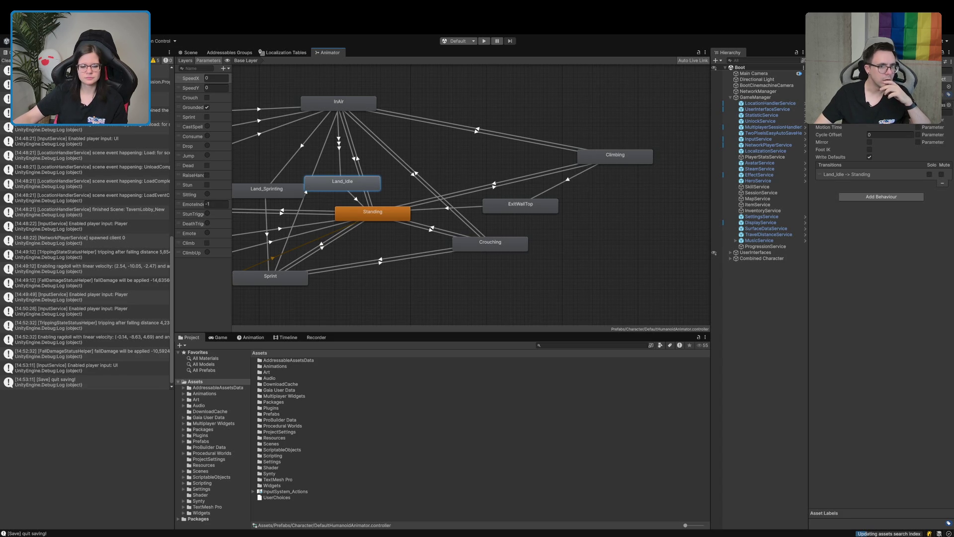
Return to AnimatorIKClimbComponent.cs in Rider and type a '// TODO' comment
key("alt+Tab")
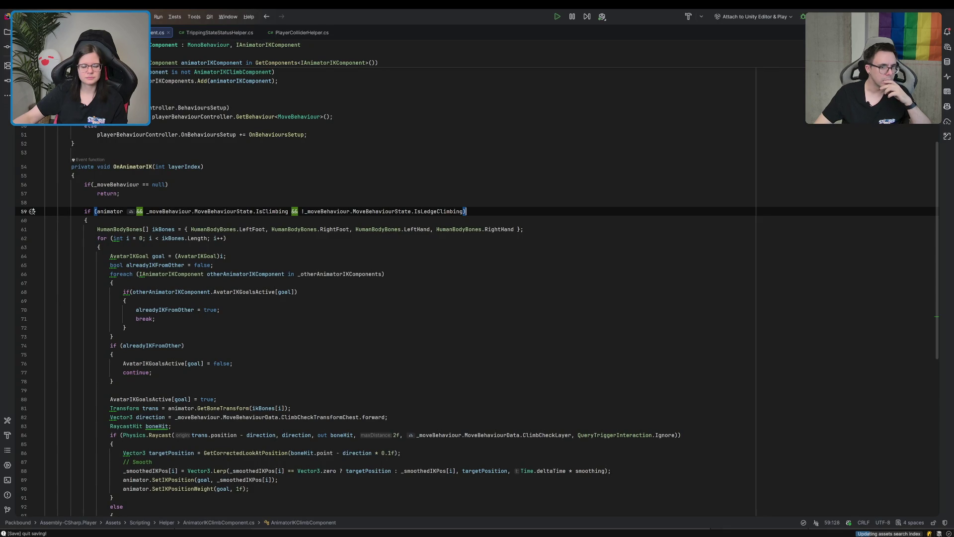
key("alt+Tab")
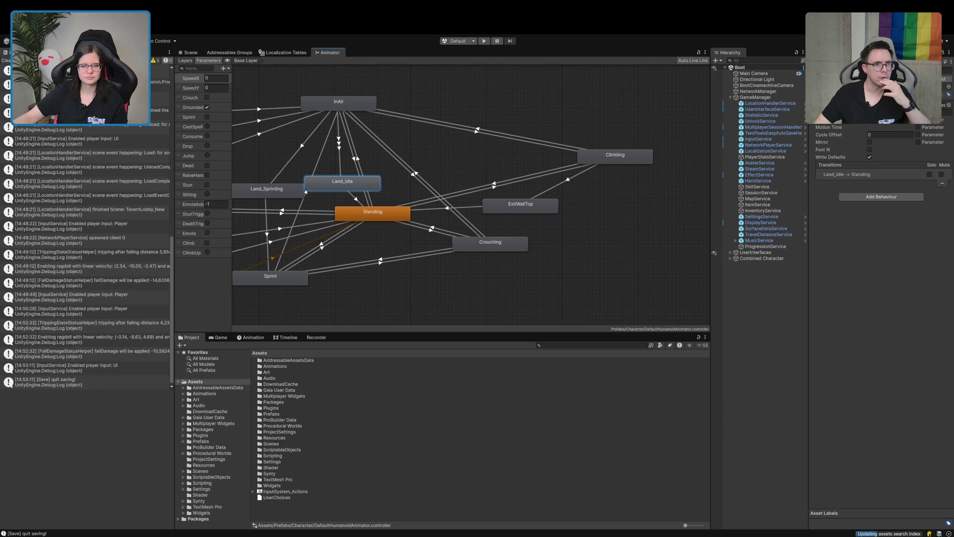
key("alt+Tab")
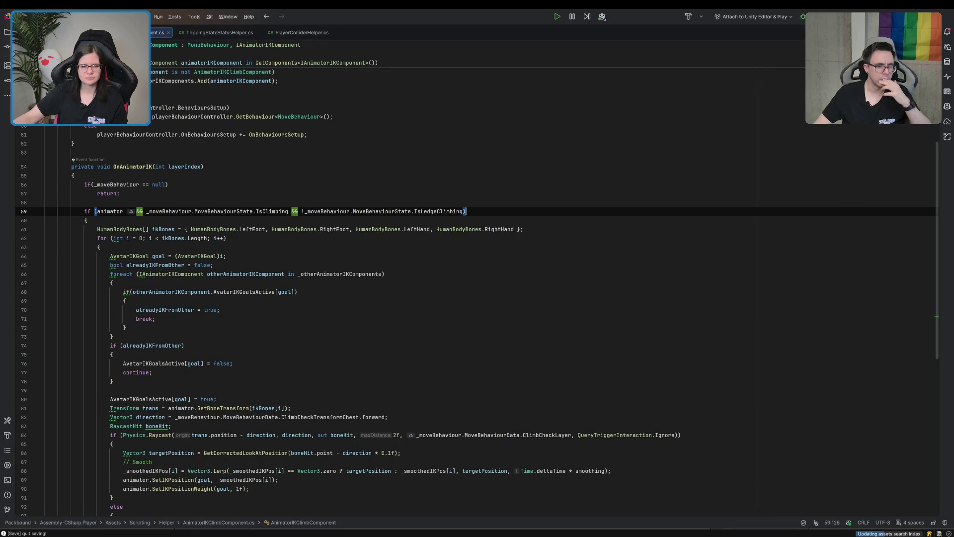
type("//")
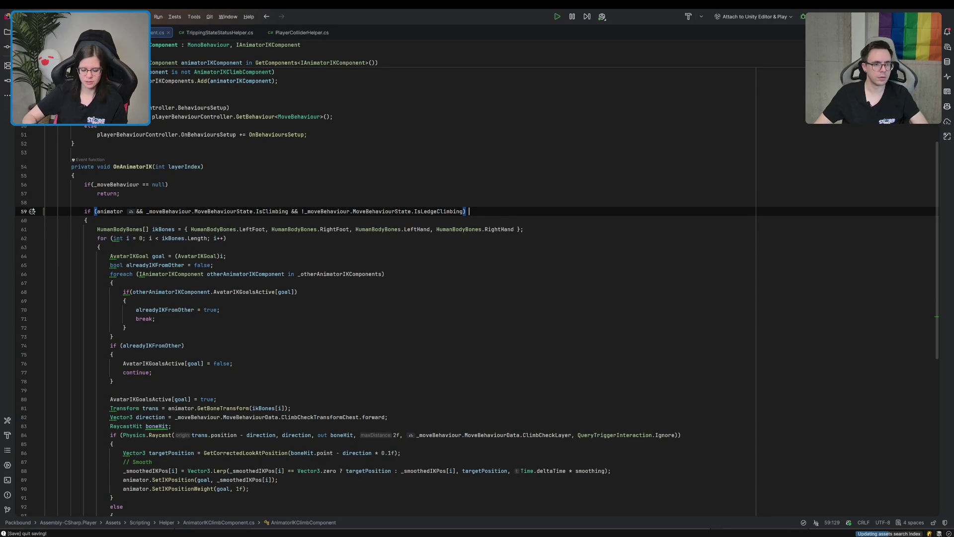
type(" TODO")
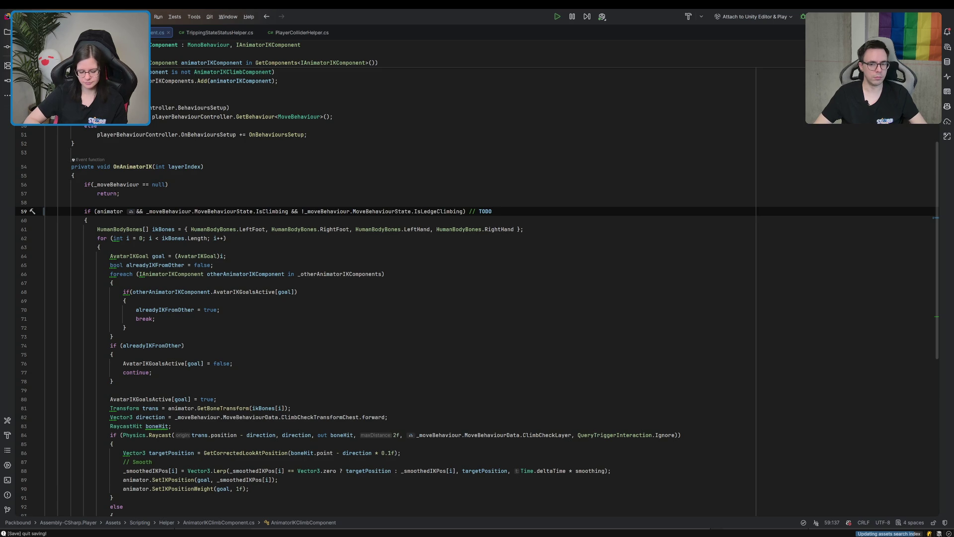
Save AnimatorIKClimbComponent.cs at the line 57 early return, then switch to MoveBehaviour.cs
left_click(473, 191)
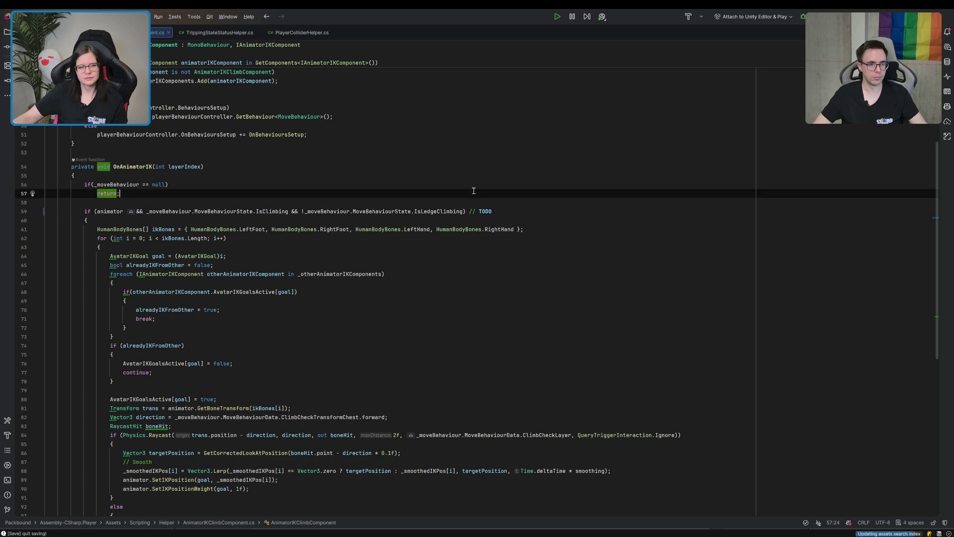
key("ctrl+s")
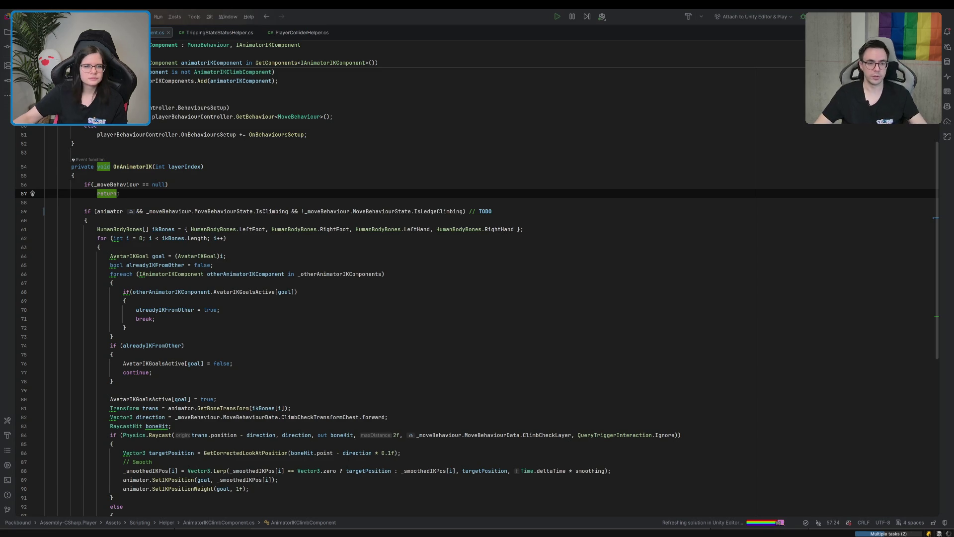
key("ctrl+alt+Left")
scroll(214, 364, "up", 12)
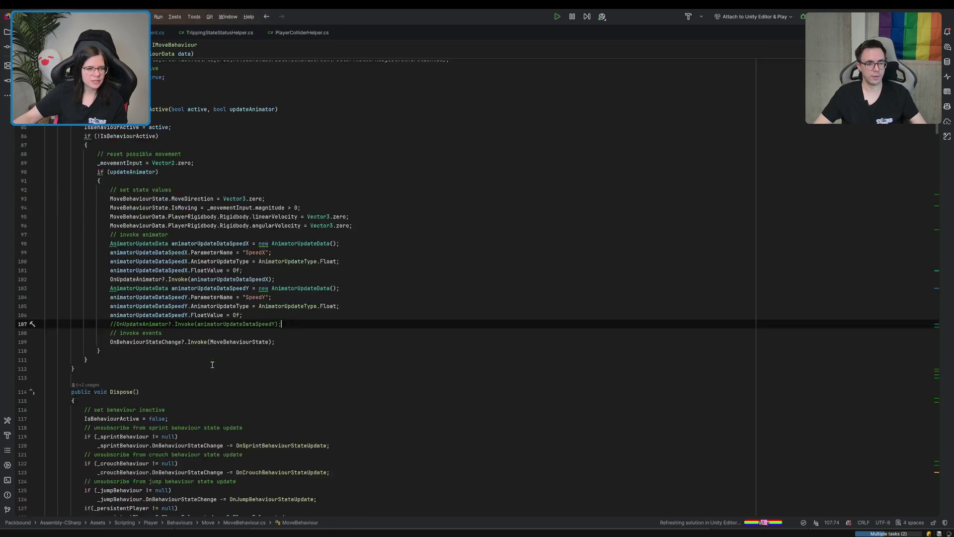
Collapse all code regions in MoveBehaviour.cs and expand only the Methods region
scroll(215, 364, "down", 15)
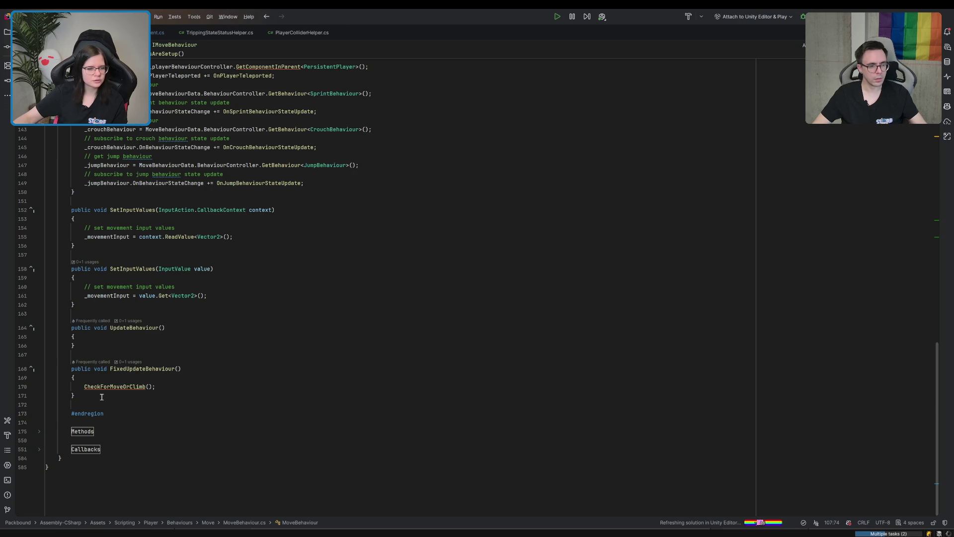
scroll(51, 424, "up", 15)
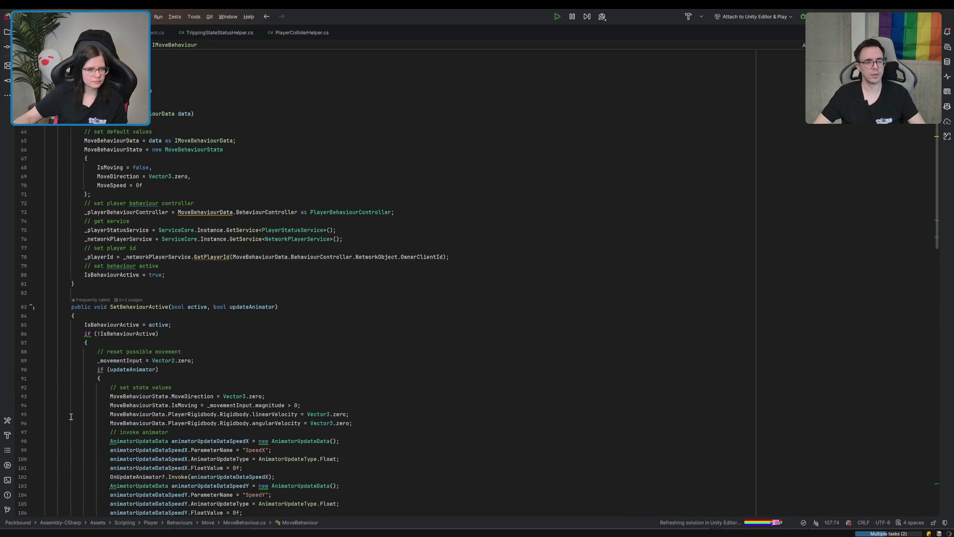
key("ctrl+shift+minus")
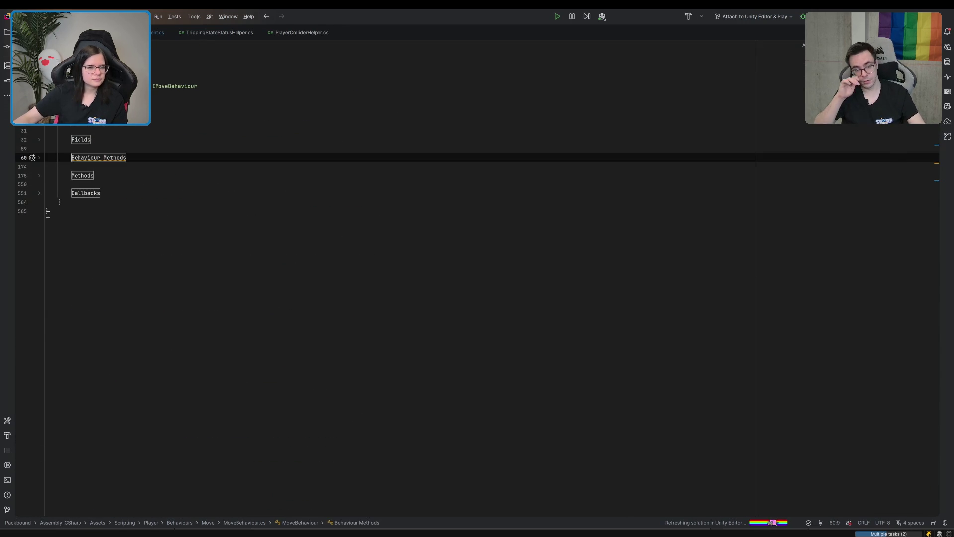
left_click(38, 177)
scroll(38, 178, "down", 15)
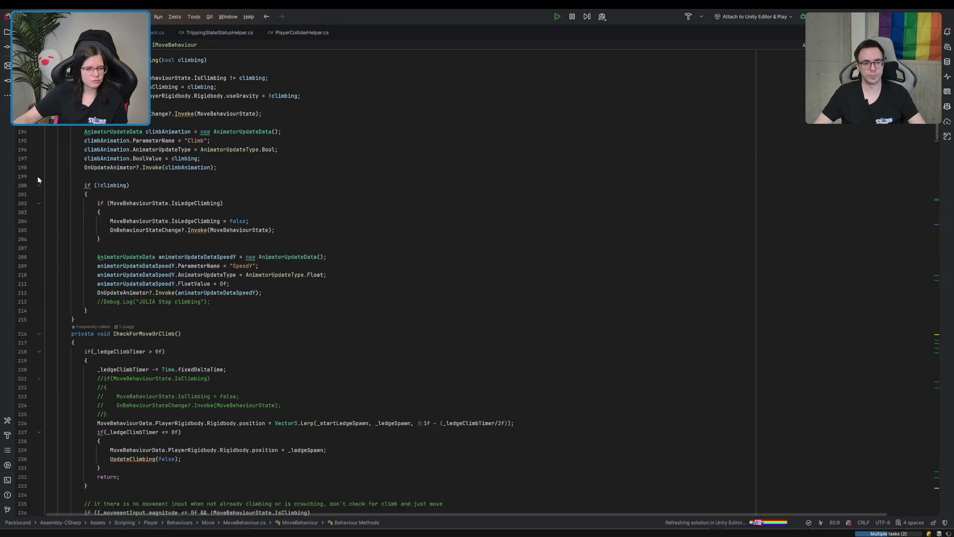
scroll(38, 179, "down", 10)
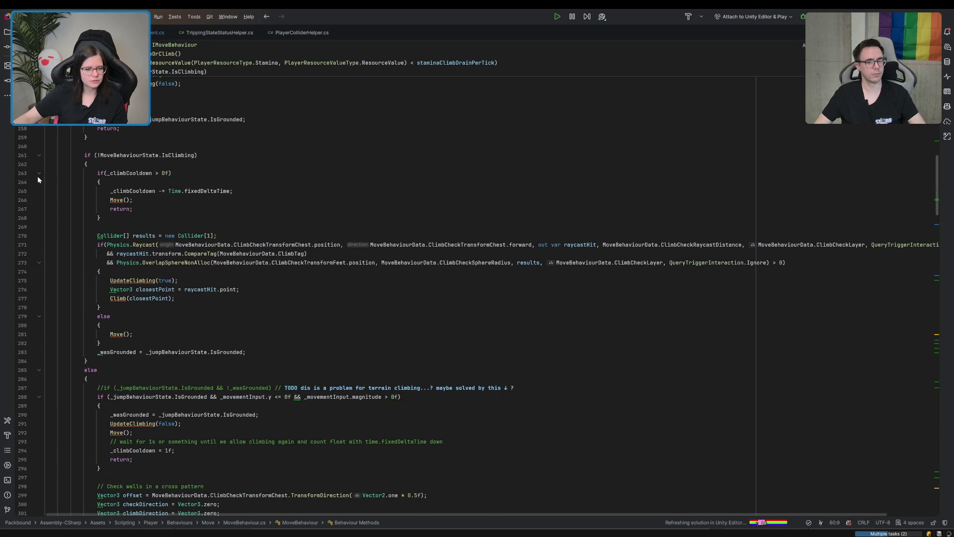
Uncomment the Debug.DrawRay calls on lines 305, 330 and 335
left_click(112, 307)
key("Delete")
key("BackSpace")
scroll(102, 309, "down", 8)
left_click(103, 316)
key("BackSpace")
key("BackSpace")
left_click(116, 365)
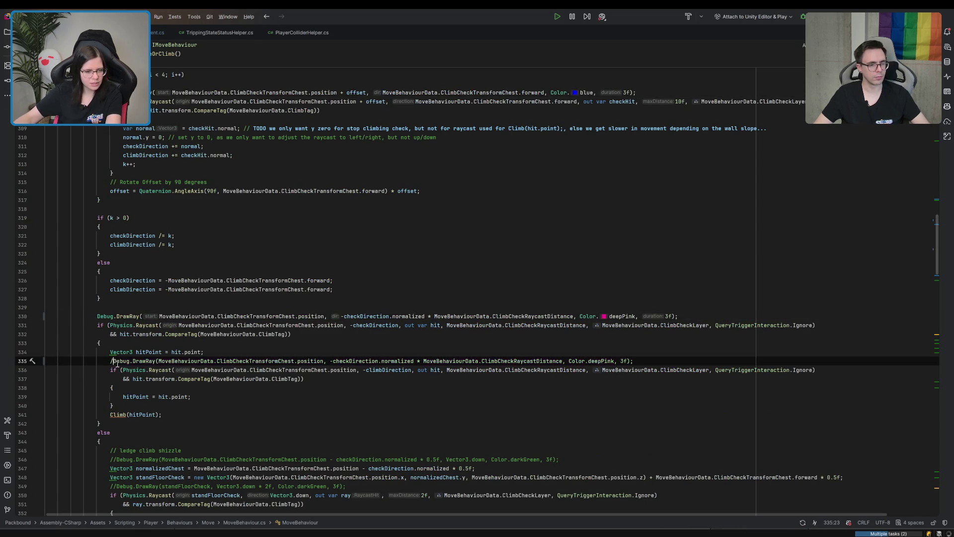
key("BackSpace")
key("BackSpace")
scroll(107, 226, "down", 9)
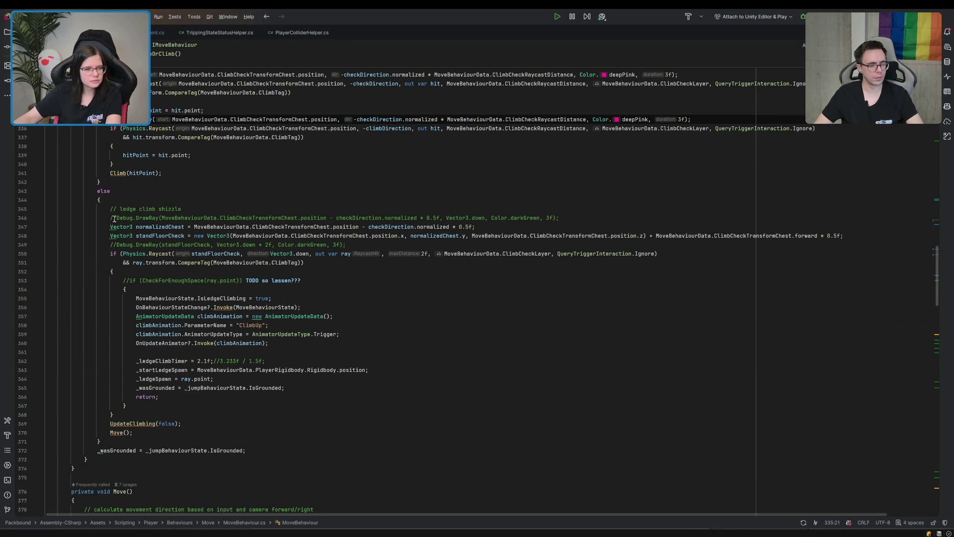
Uncomment the ledge-climb DrawRay on line 346
left_click(116, 218)
key("BackSpace")
key("BackSpace")
scroll(159, 283, "down", 8)
scroll(159, 283, "up", 7)
Re-comment line 346 and uncomment the stand-floor-check DrawRay on line 349 instead
left_click(116, 218)
left_click(116, 218)
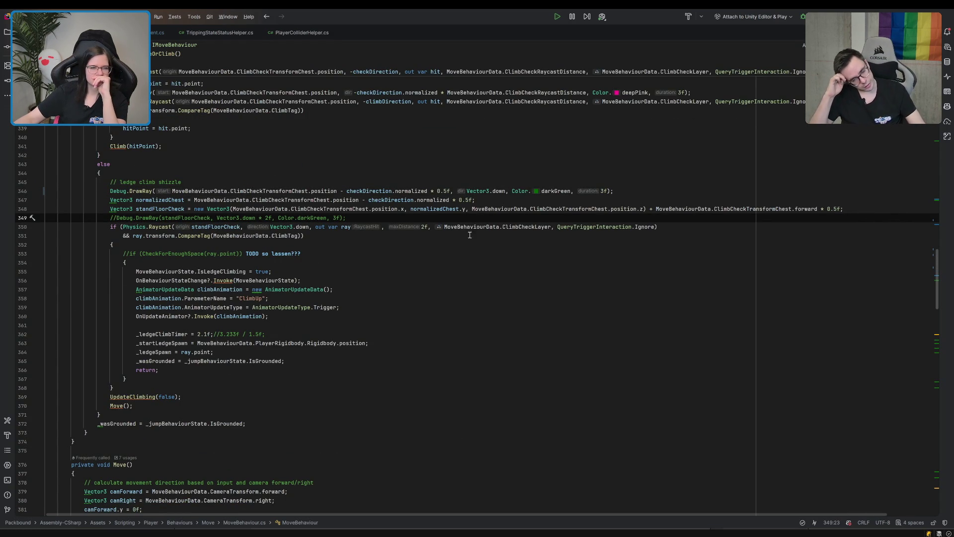
left_click(111, 191)
type("//")
left_click(117, 217)
key("BackSpace")
key("BackSpace")
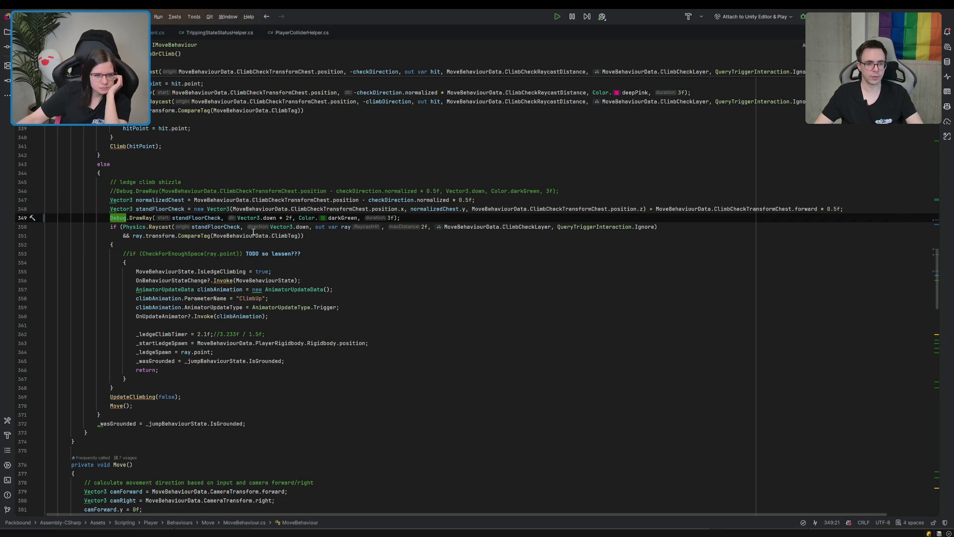
scroll(247, 228, "down", 5)
scroll(248, 228, "up", 2)
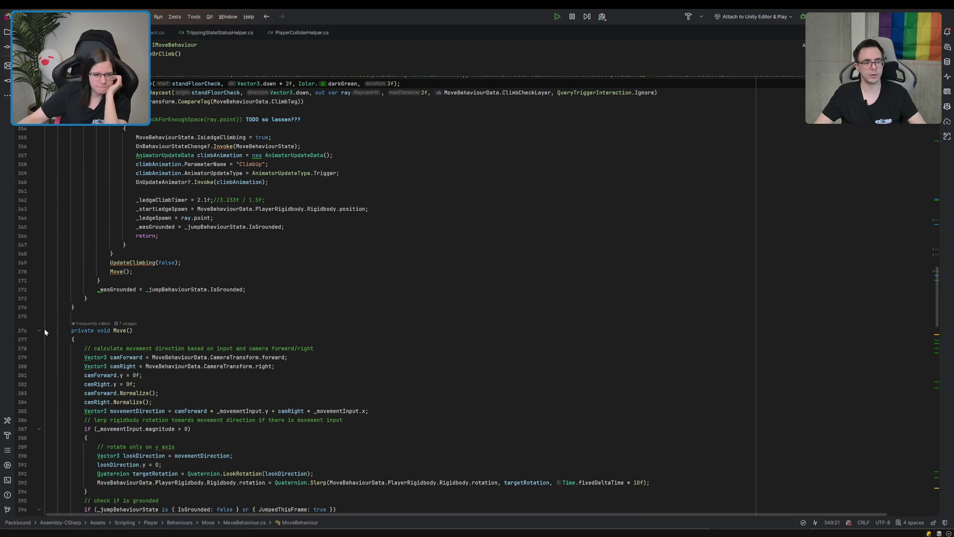
scroll(318, 284, "up", 6)
scroll(319, 285, "up", 5)
scroll(318, 285, "up", 2)
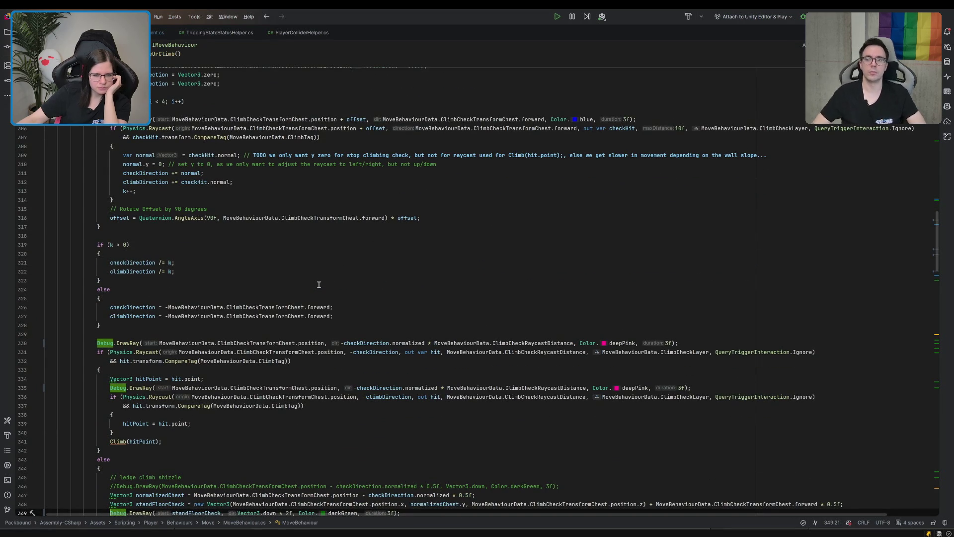
scroll(318, 285, "up", 4)
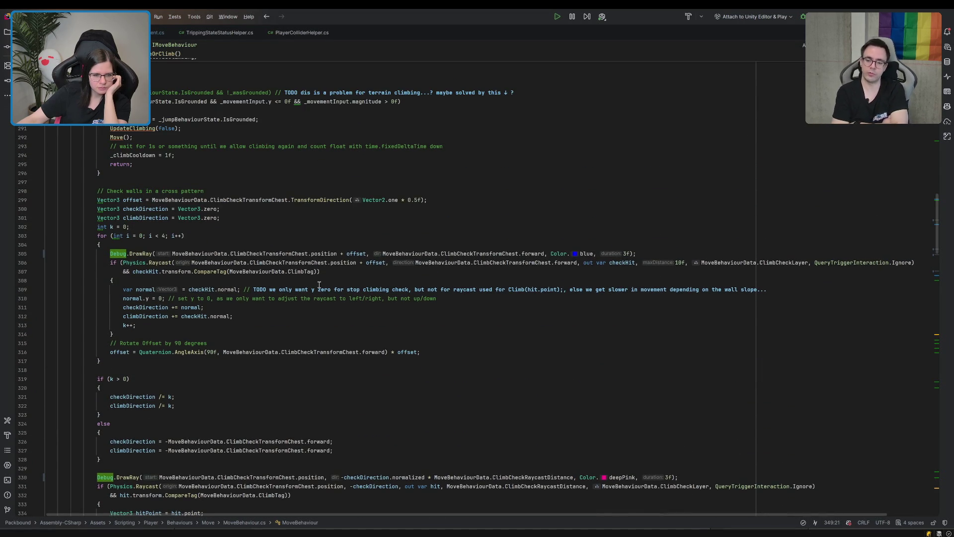
scroll(319, 285, "up", 1)
scroll(319, 285, "up", 3)
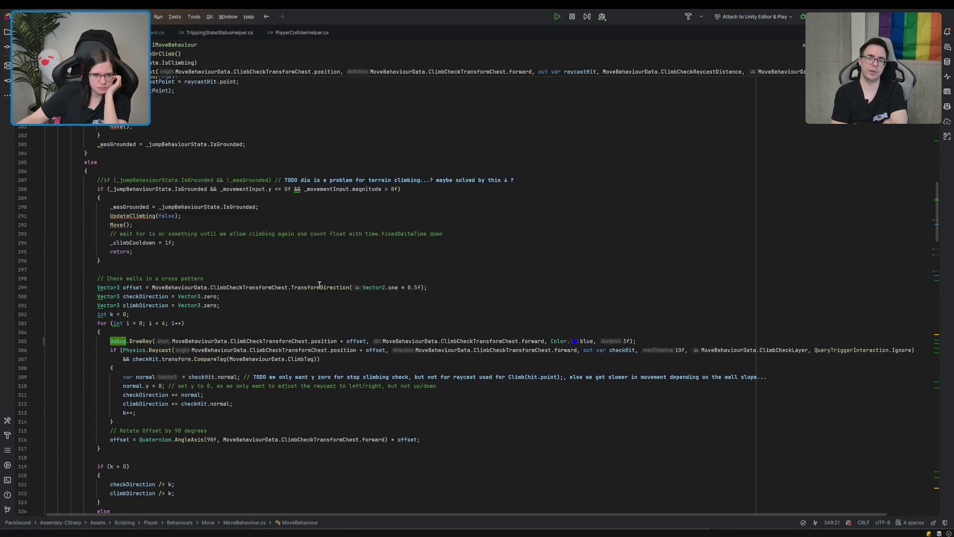
left_click(319, 281)
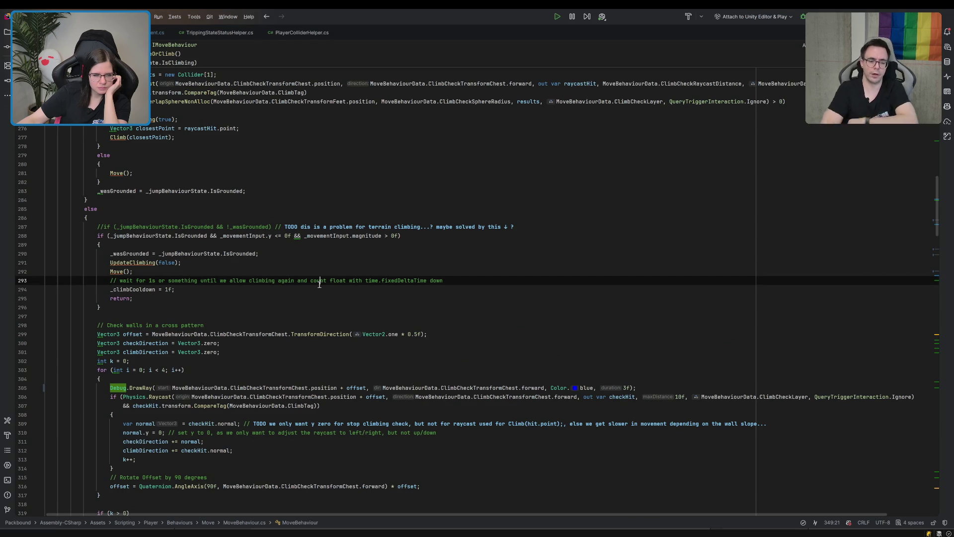
scroll(319, 285, "up", 7)
scroll(318, 286, "up", 4)
left_click(318, 288)
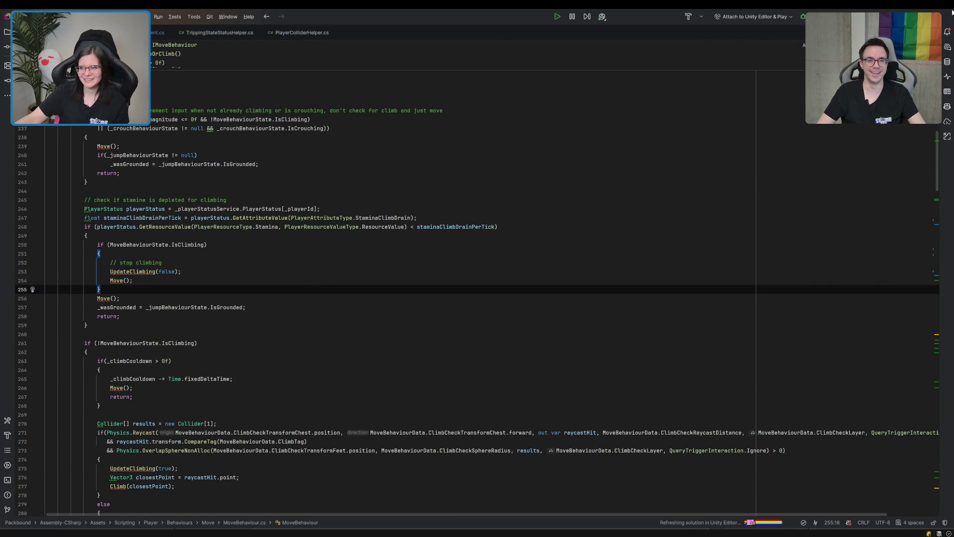
key("alt+Tab")
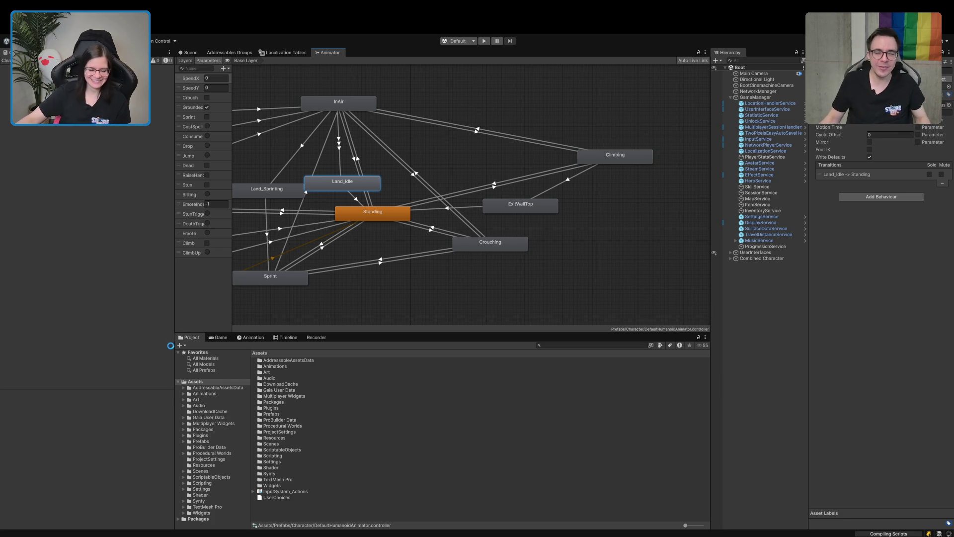
Widen the central panel, make the Project panel taller, and show the Scene view
left_click_drag(171, 344, 110, 344)
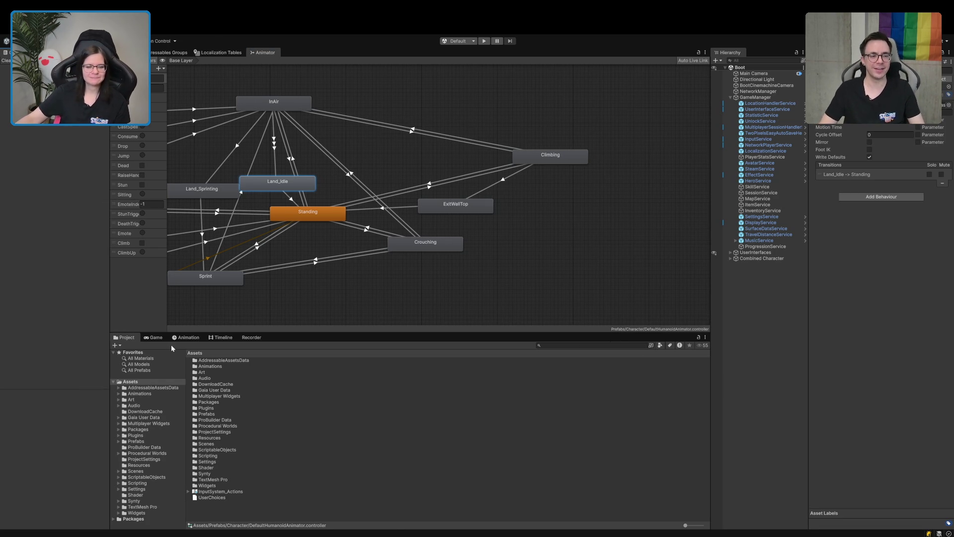
left_click_drag(336, 333, 337, 281)
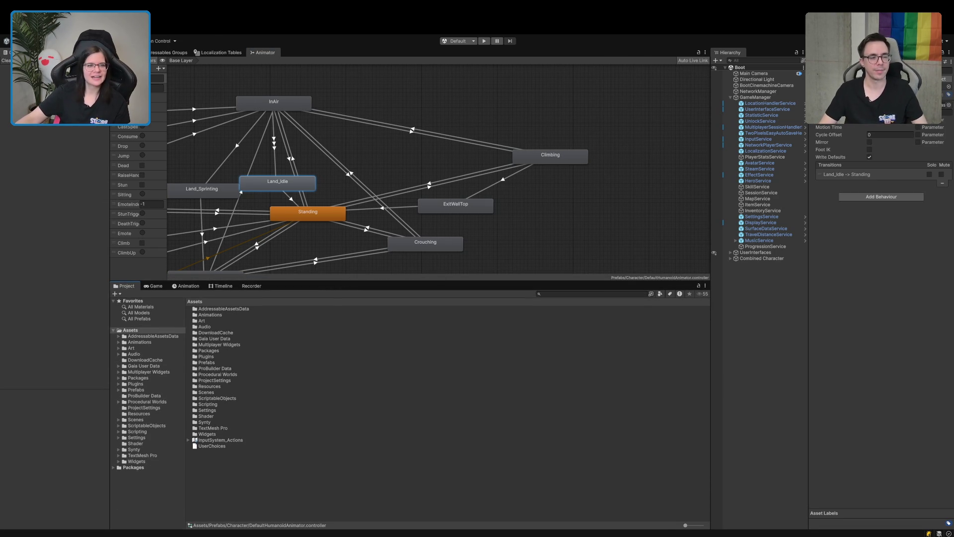
left_click(172, 54)
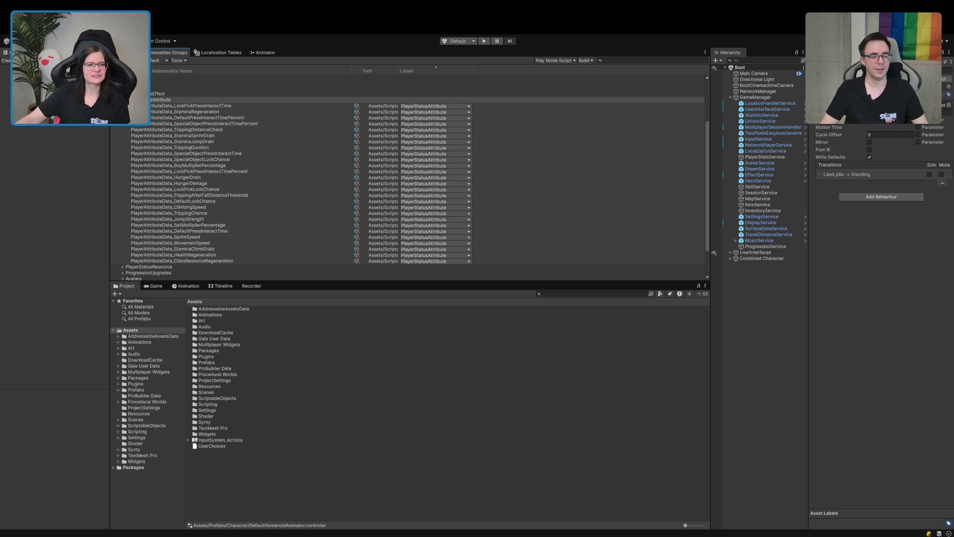
left_click(127, 52)
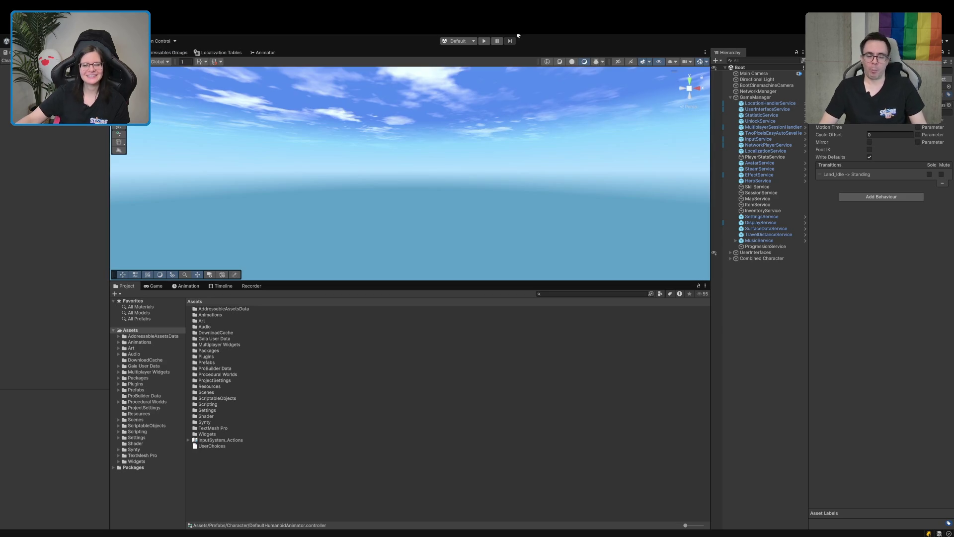
Collapse GameManager, enter Play mode at 0.86x Game view scale, and start single-player
left_click(730, 97)
left_click(484, 42)
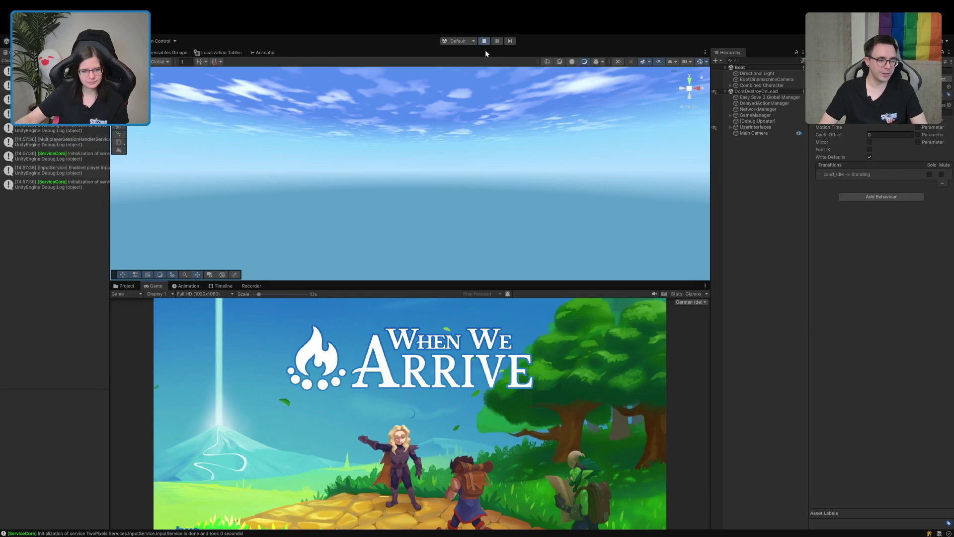
left_click_drag(257, 293, 245, 304)
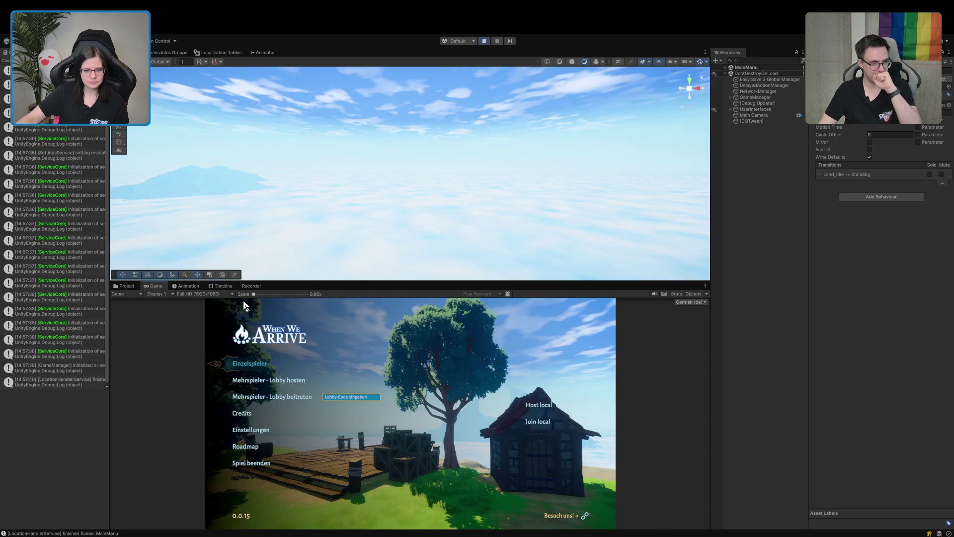
left_click(254, 365)
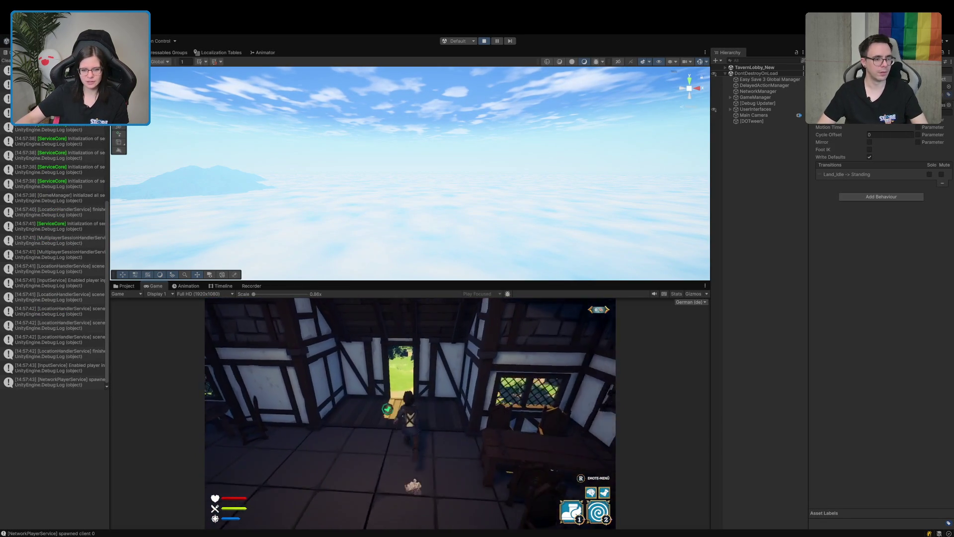
Walk the character out of the tavern past the notice board toward the tree
key("w")
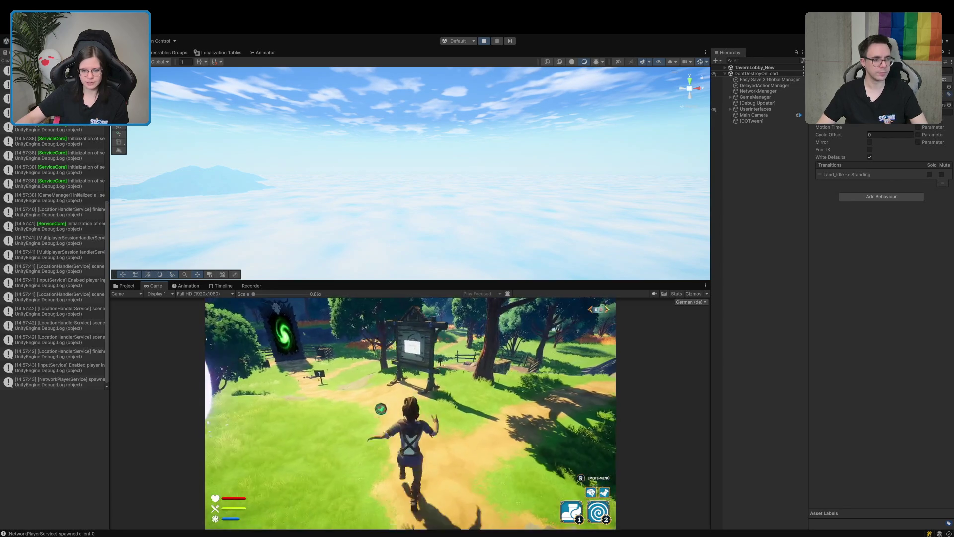
key("d")
key("w")
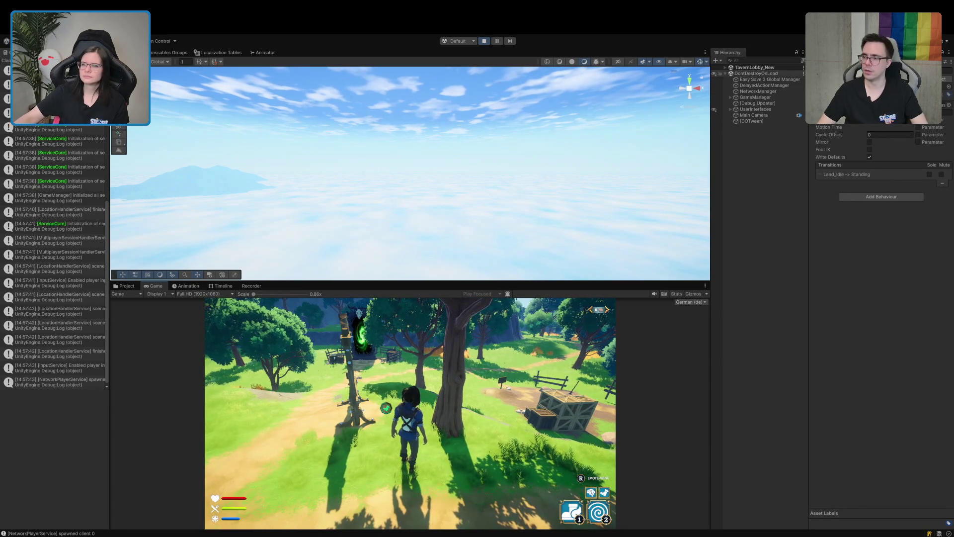
left_click(730, 67)
Set the Directional Light's Intensity under Tavern_Visuals to 1
left_click(725, 67)
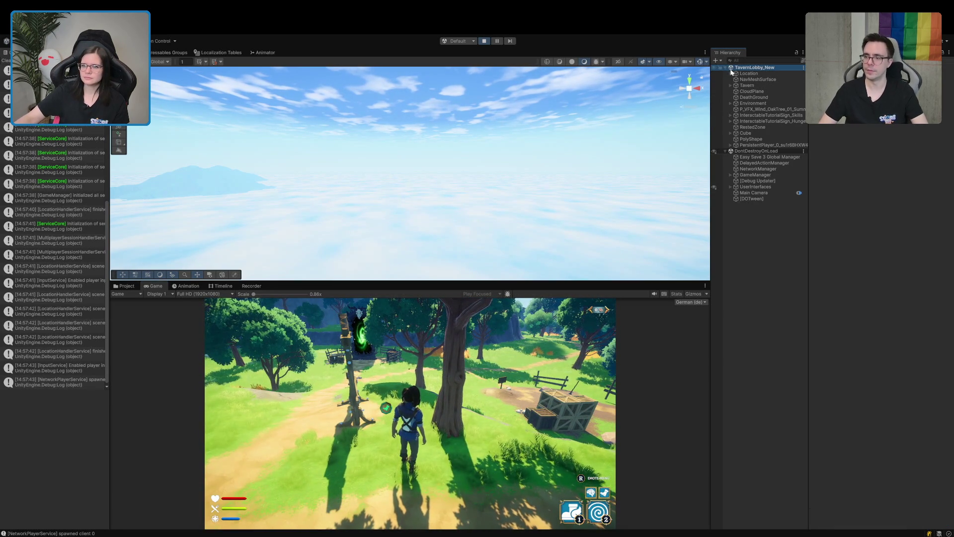
left_click(730, 73)
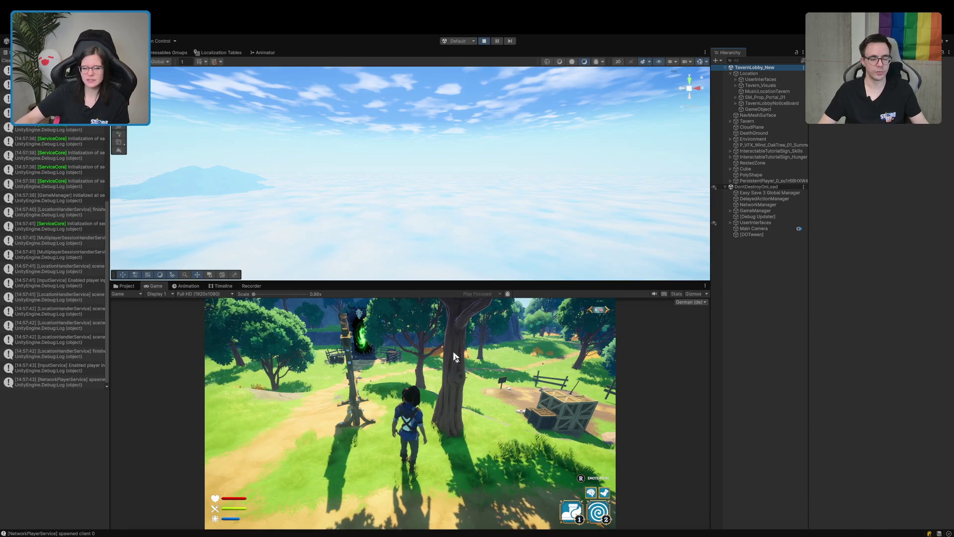
left_click(757, 86)
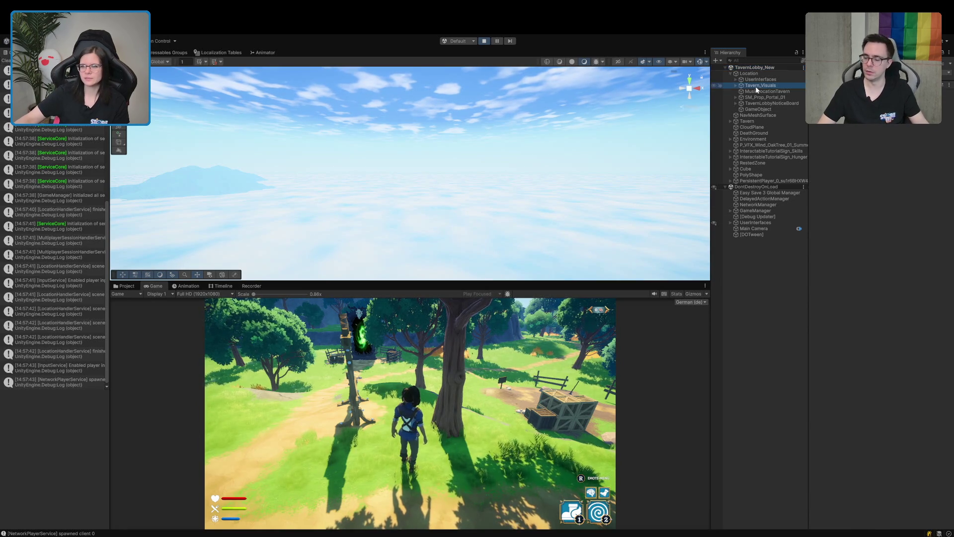
left_click(736, 86)
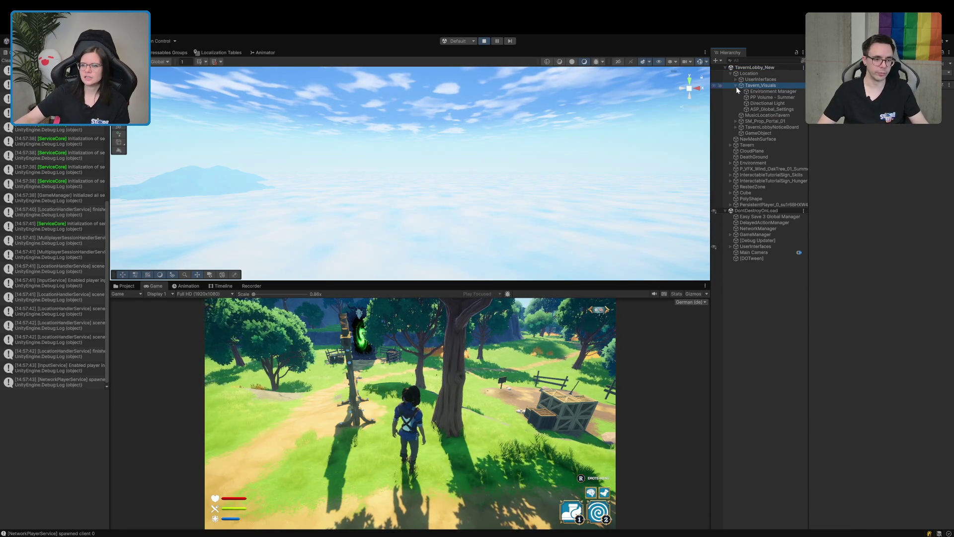
left_click(769, 103)
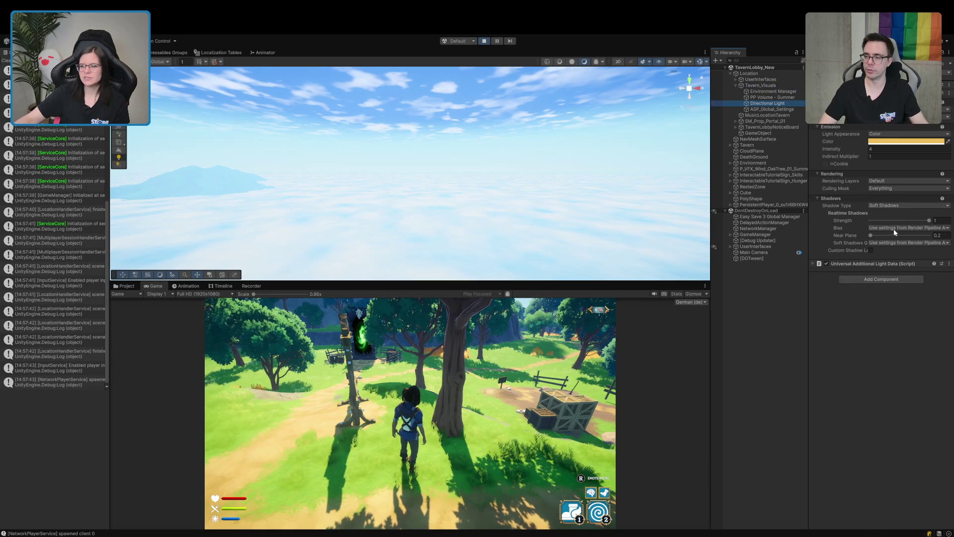
left_click(883, 149)
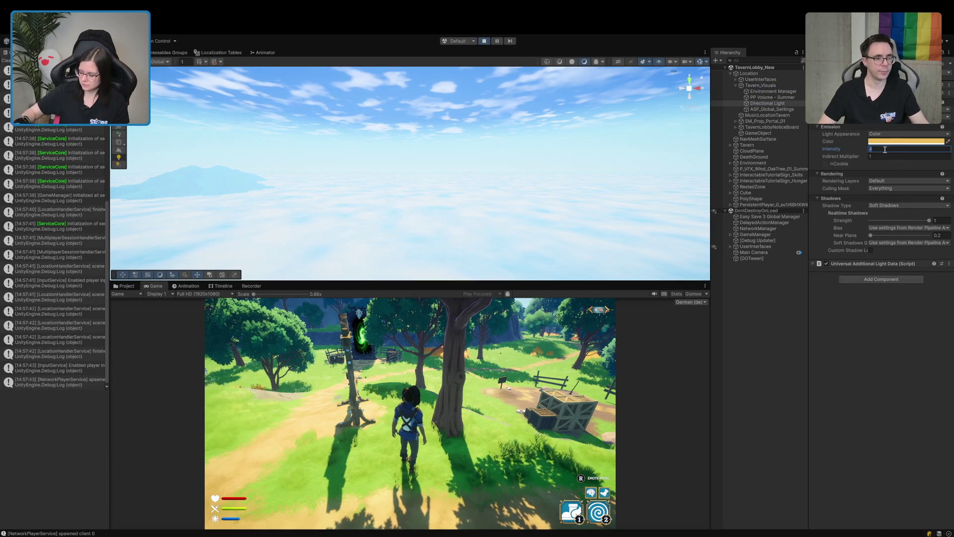
type("1")
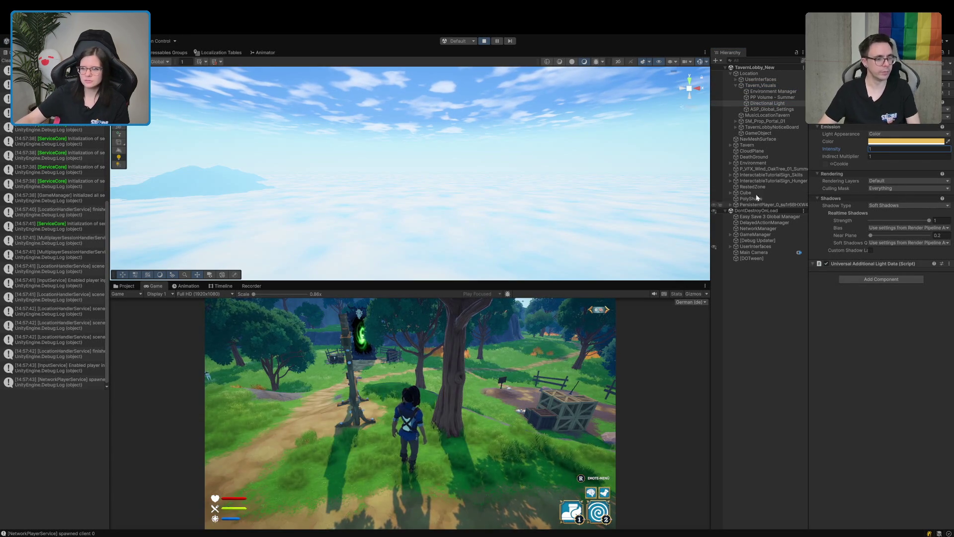
Select the PlayerController Prefab under PersistentPlayer and frame it in the Scene view
left_click(730, 204)
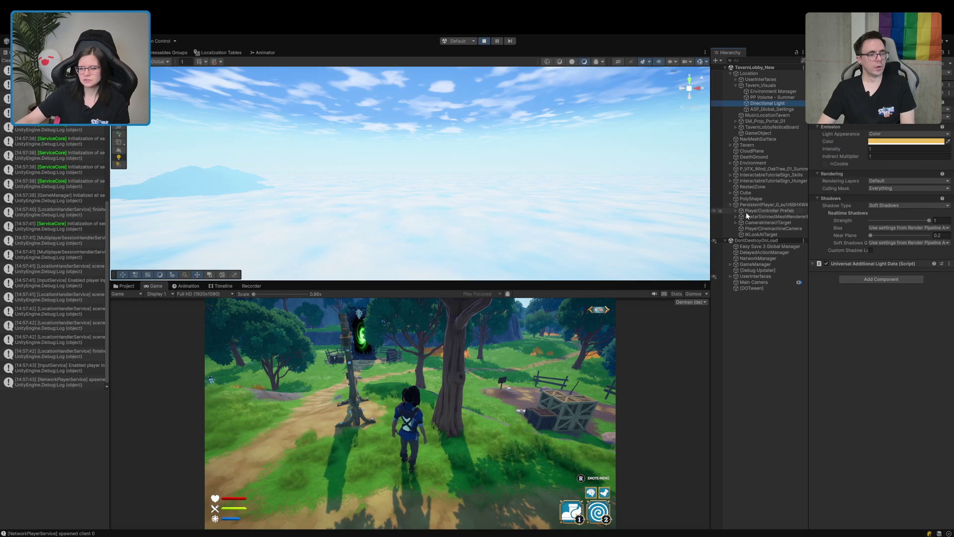
left_click(755, 210)
key("f")
left_click_drag(676, 203, 383, 215)
Zoom and orbit the Scene view to the player, then walk into the tree to climb
scroll(384, 216, "down", 5)
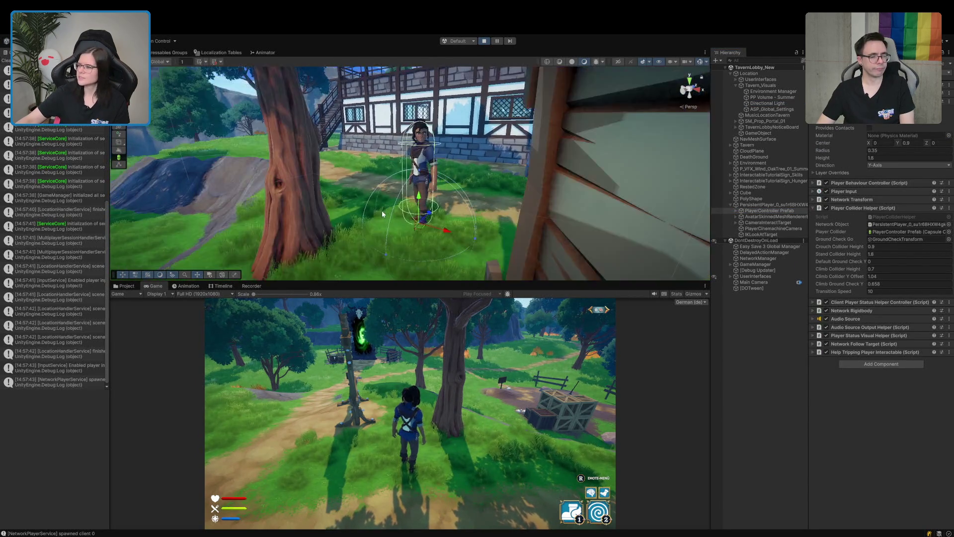
scroll(382, 214, "up", 2)
scroll(384, 214, "up", 3)
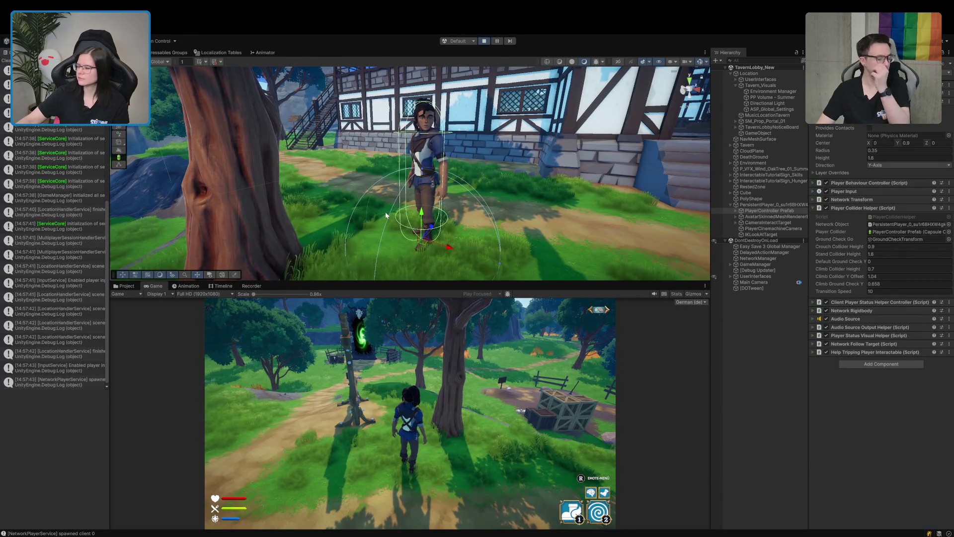
scroll(386, 214, "down", 3)
mouse_move(386, 215)
left_mouse_down()
mouse_move(348, 215)
mouse_move(389, 215)
left_mouse_up()
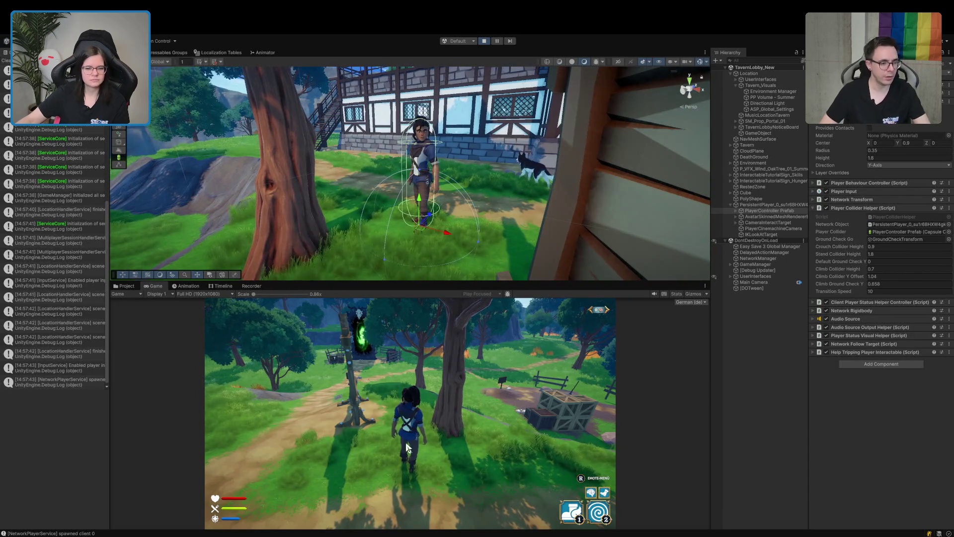
key("w")
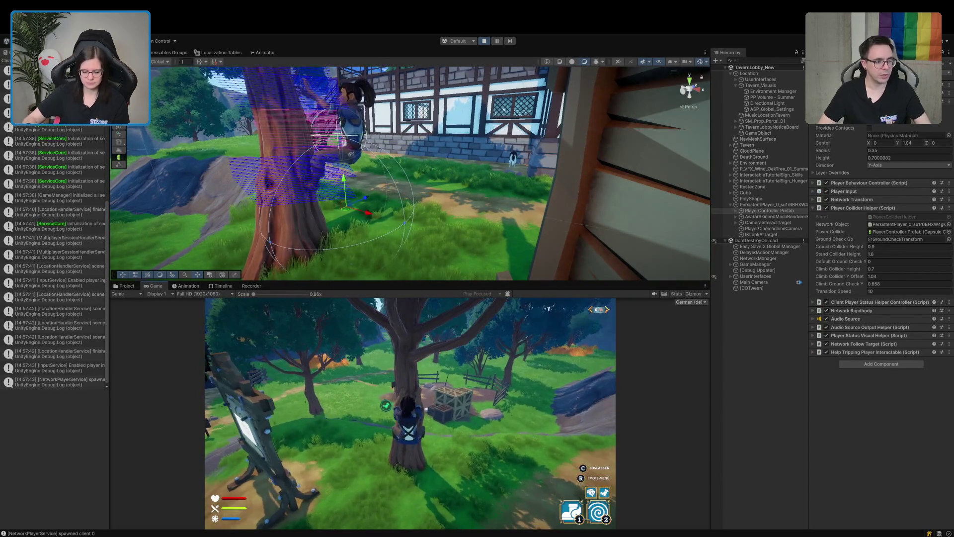
Pause the game, orbit the Scene camera around the climbing player, then resume
key("ctrl+5")
mouse_move(412, 218)
left_mouse_down()
mouse_move(399, 226)
mouse_move(325, 190)
left_mouse_up()
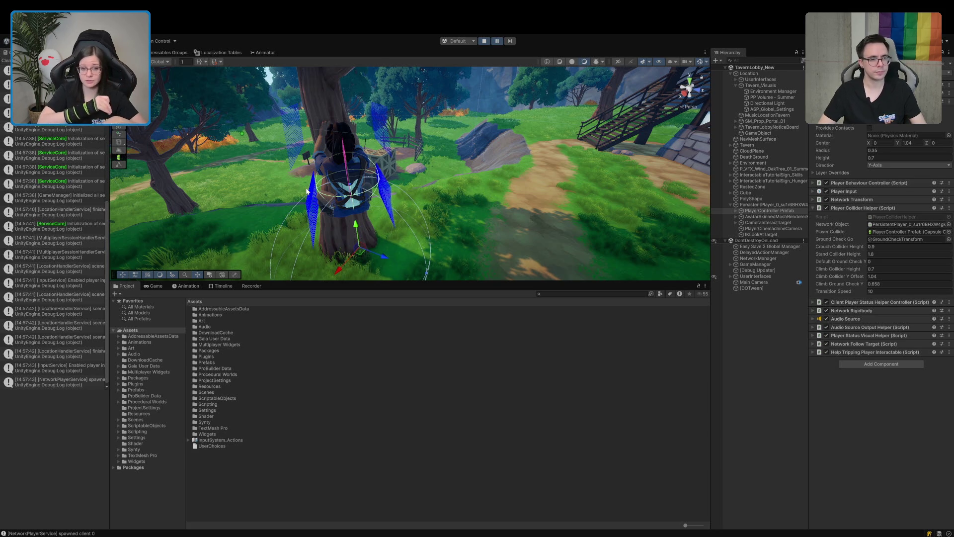
mouse_move(307, 191)
left_mouse_down()
mouse_move(402, 195)
mouse_move(371, 148)
left_mouse_up()
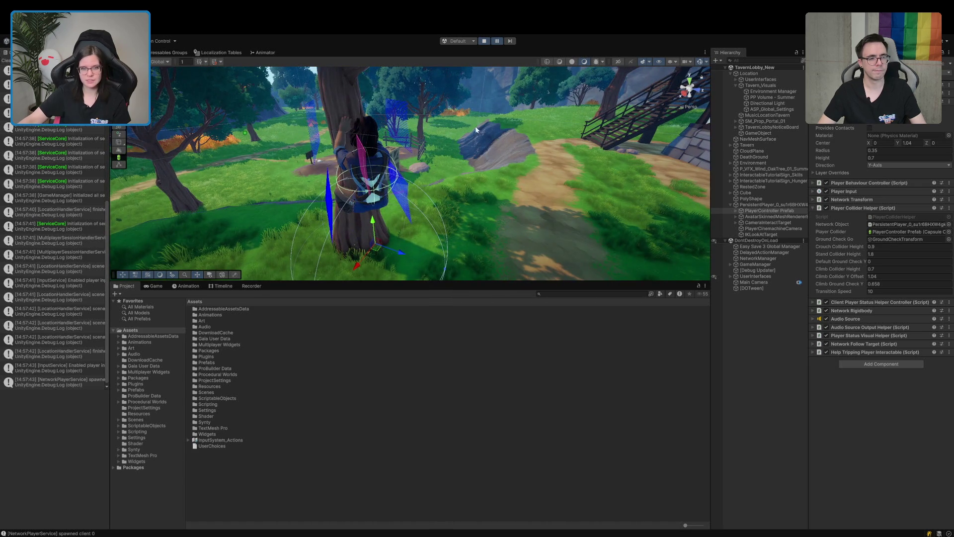
left_click(152, 287)
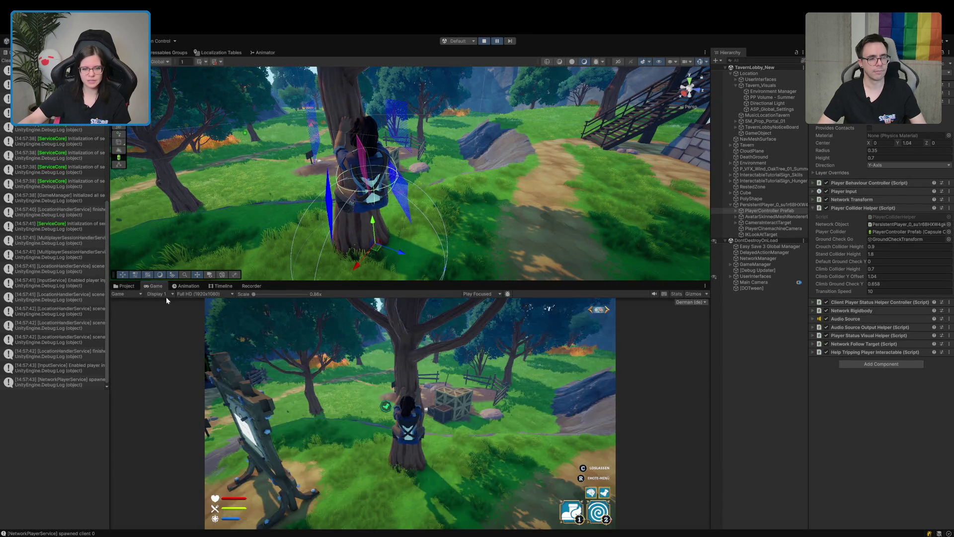
left_click(498, 42)
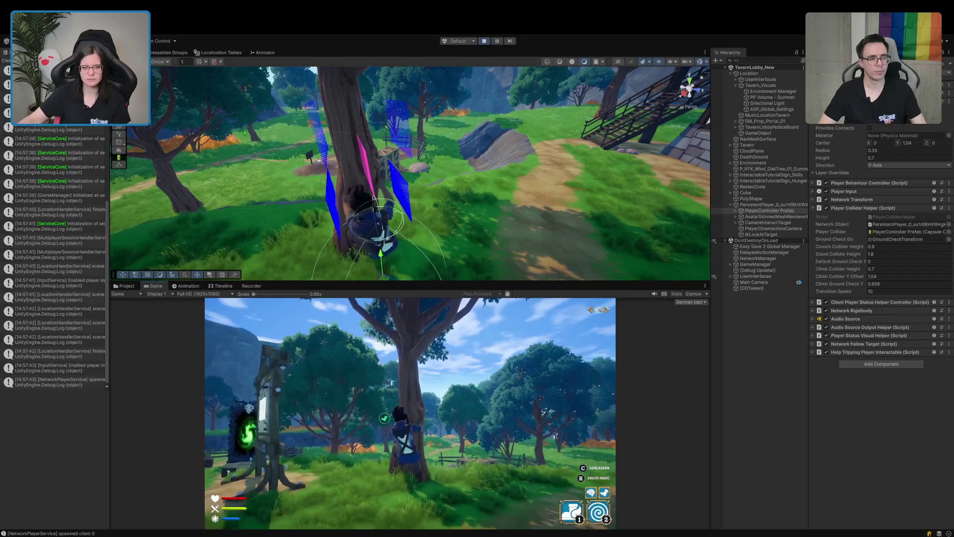
Release the trunk with C, re-grab it, and repeat grabbing and letting go
key("c")
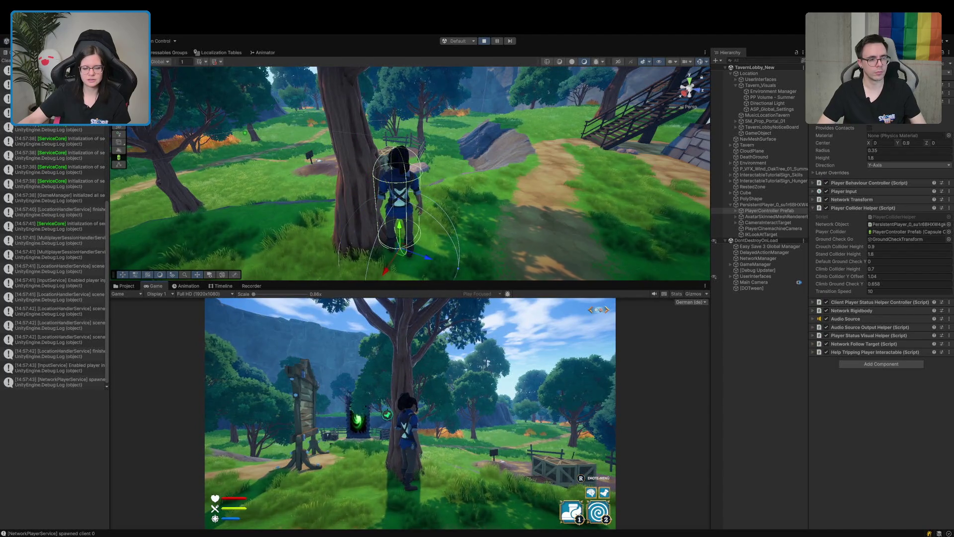
key("w")
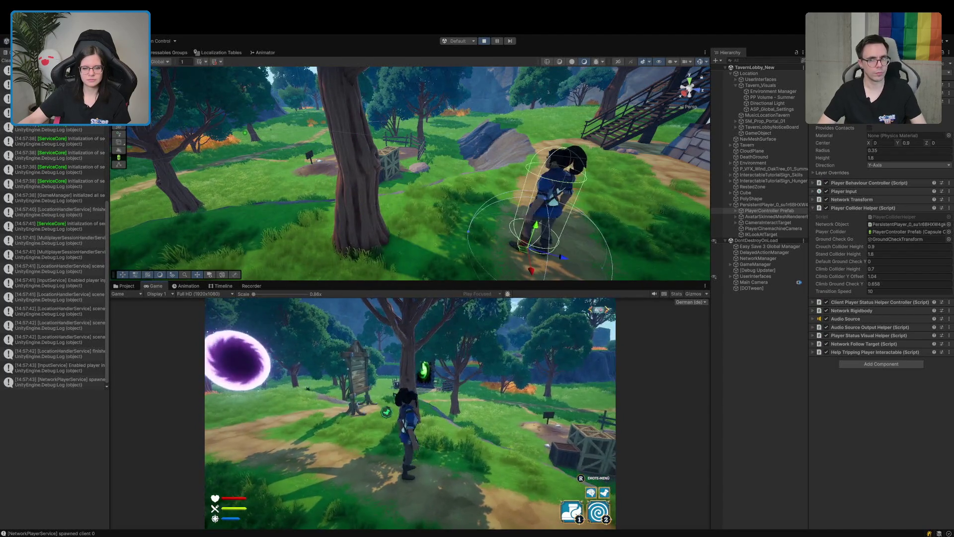
key("w")
key("a")
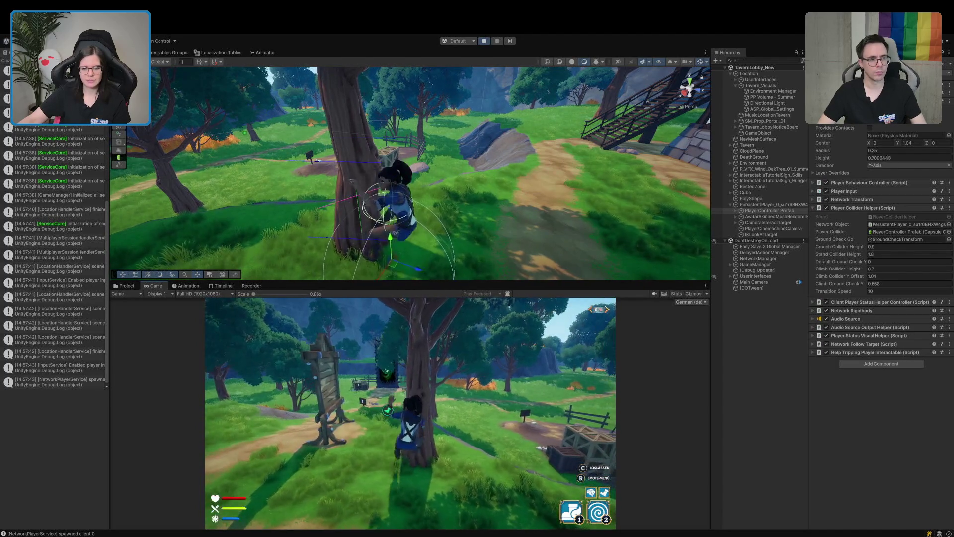
key("c")
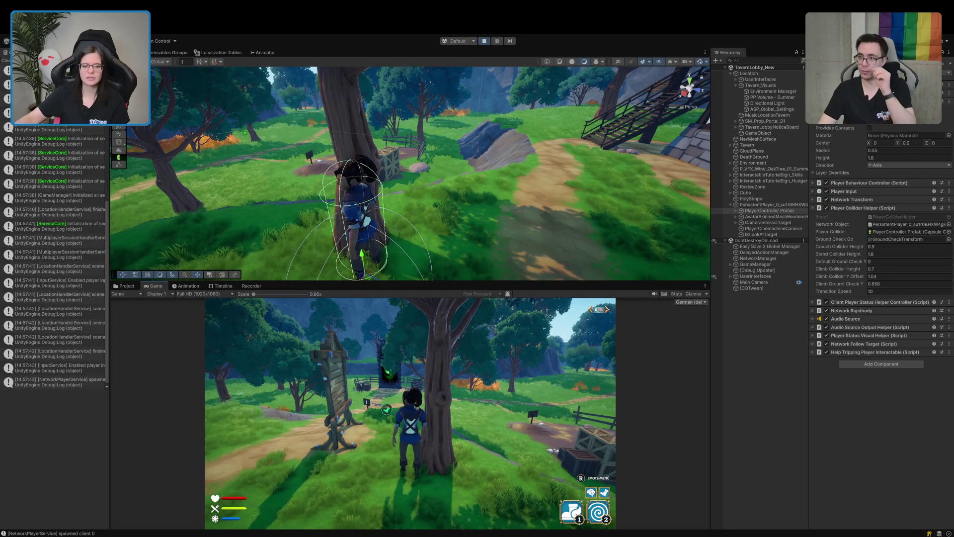
key("w")
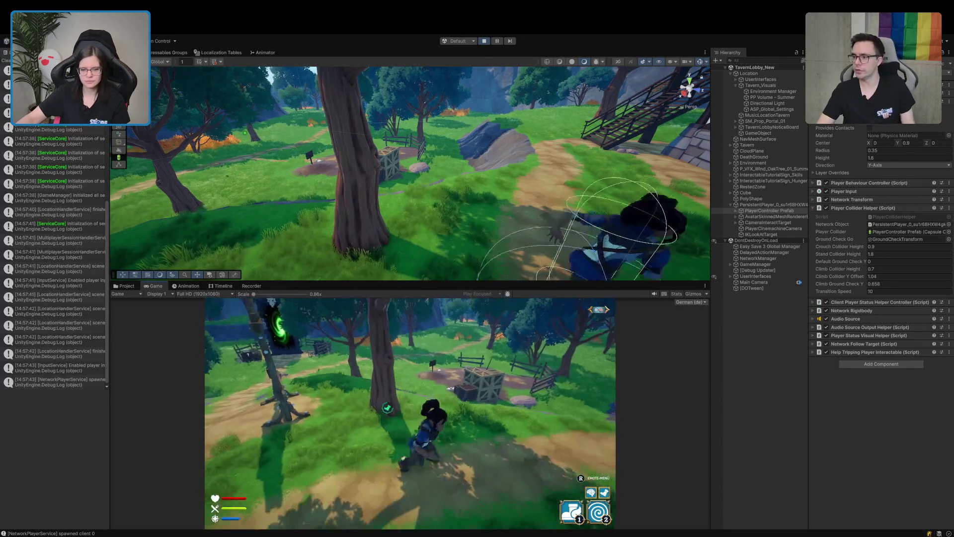
key("w")
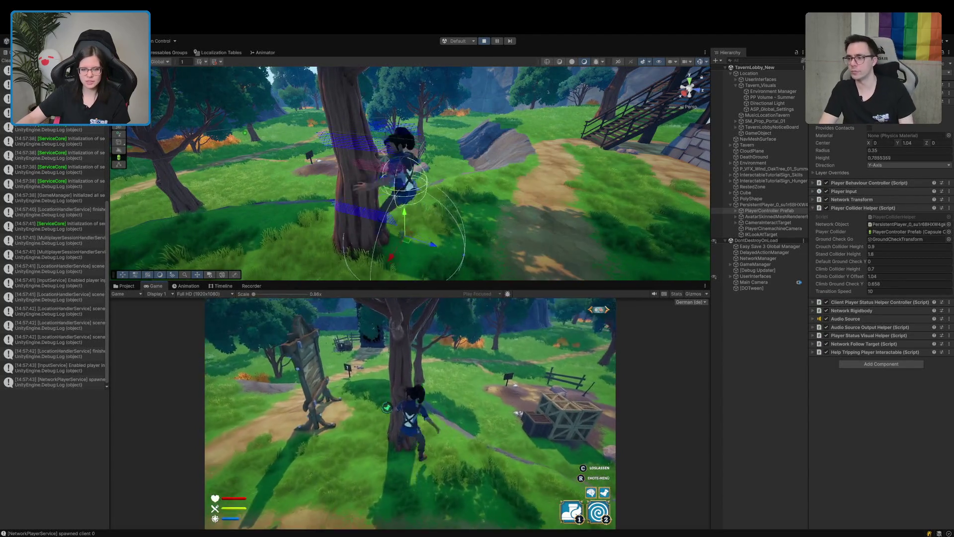
key("s")
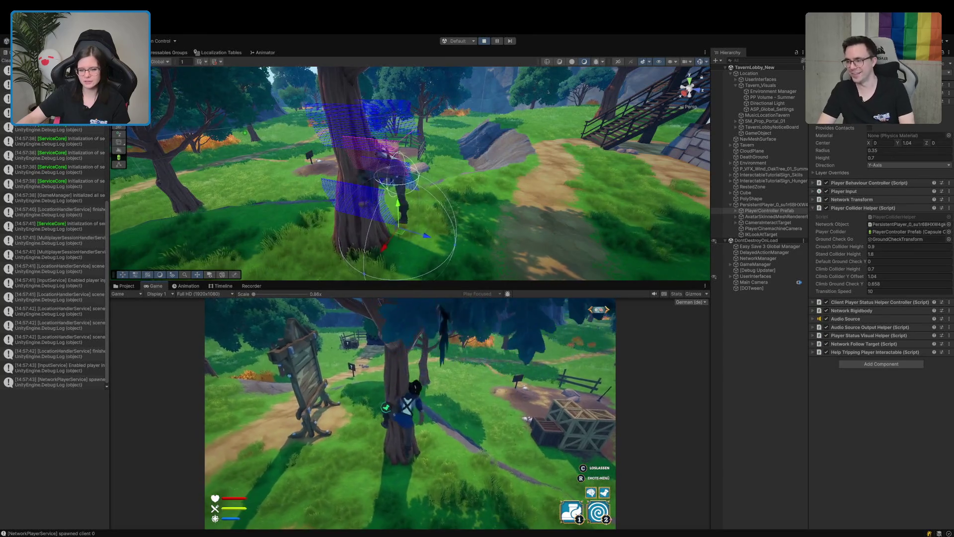
key("c")
Run to the tree near the green portal and grab onto it
key("w")
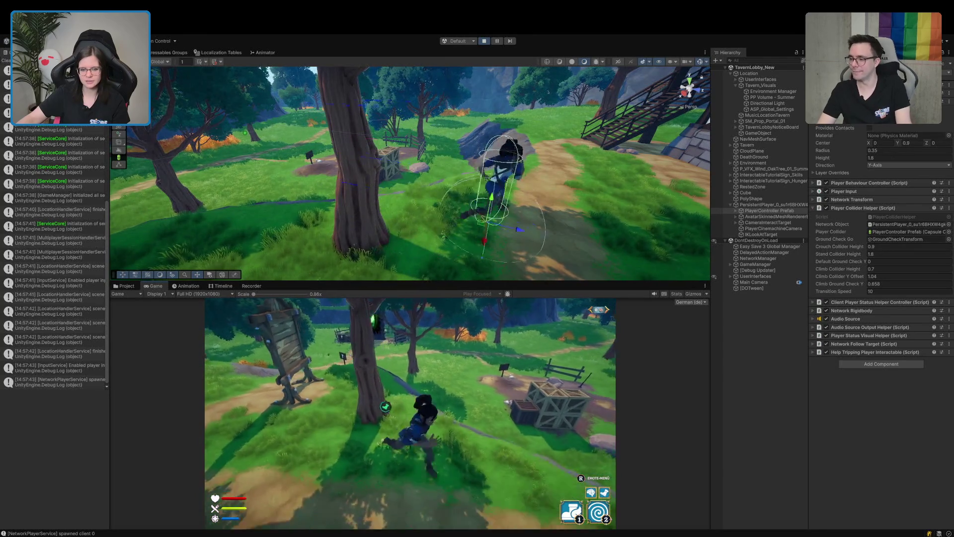
key("w")
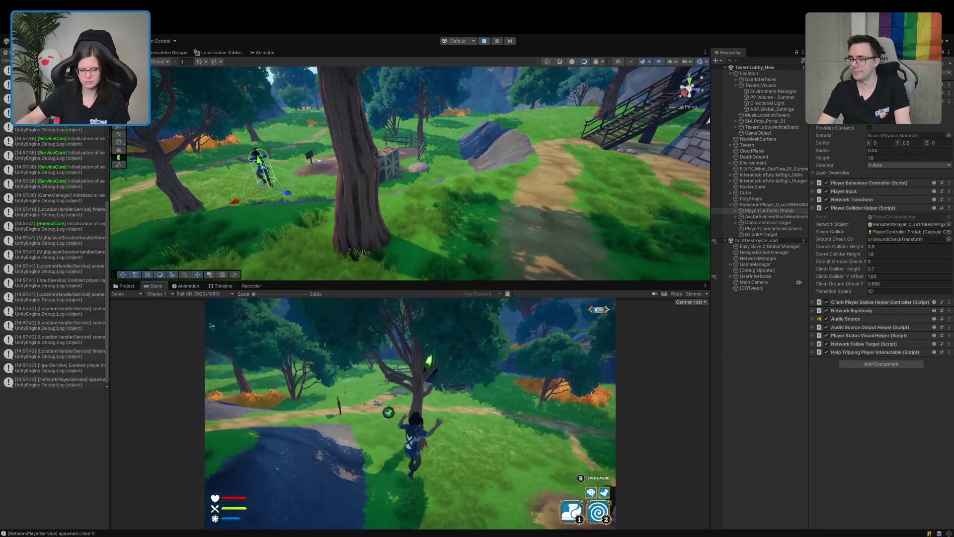
key("w")
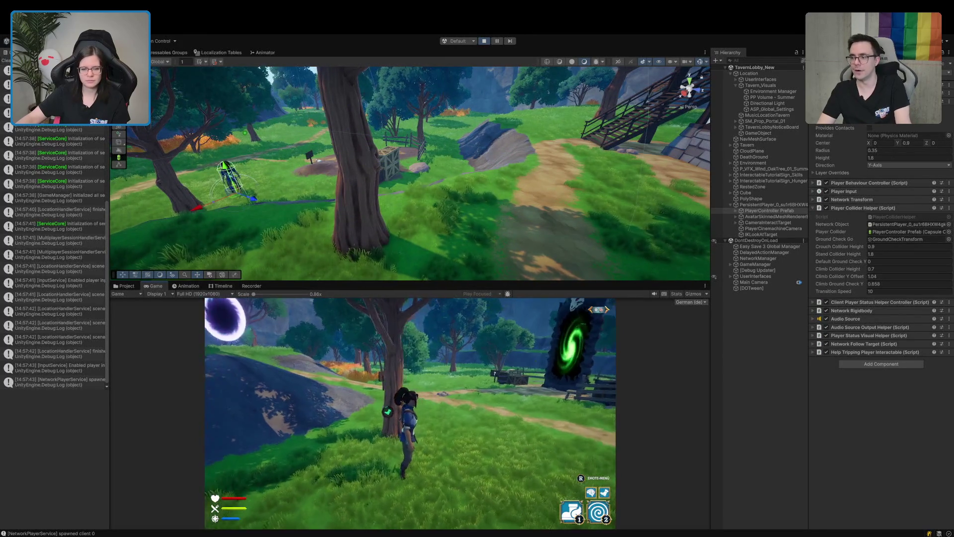
key("w")
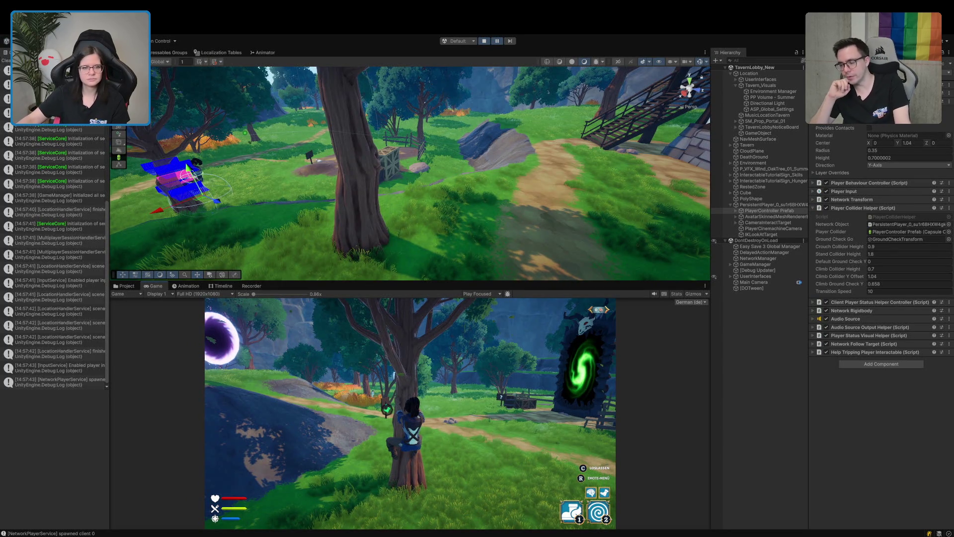
left_click(281, 178)
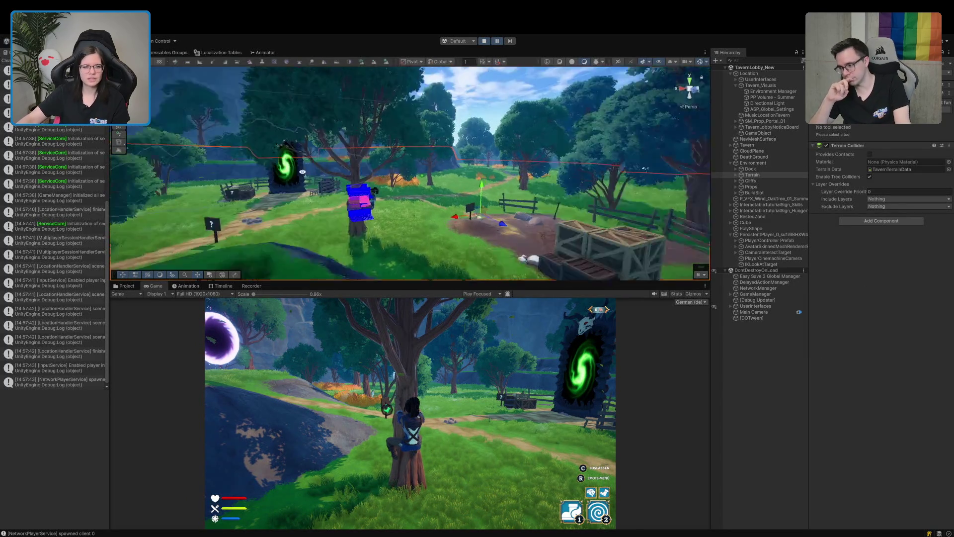
Bring the climbing player into Scene view, resume, then release and run toward the portal
mouse_move(272, 171)
left_mouse_down()
mouse_move(406, 232)
mouse_move(337, 268)
left_mouse_up()
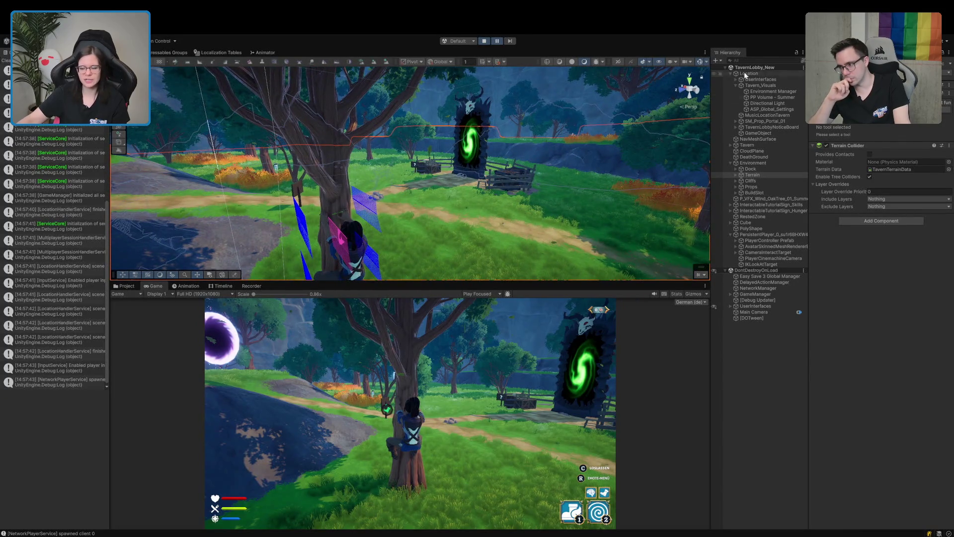
mouse_move(434, 240)
left_mouse_down()
mouse_move(435, 147)
mouse_move(355, 257)
left_mouse_up()
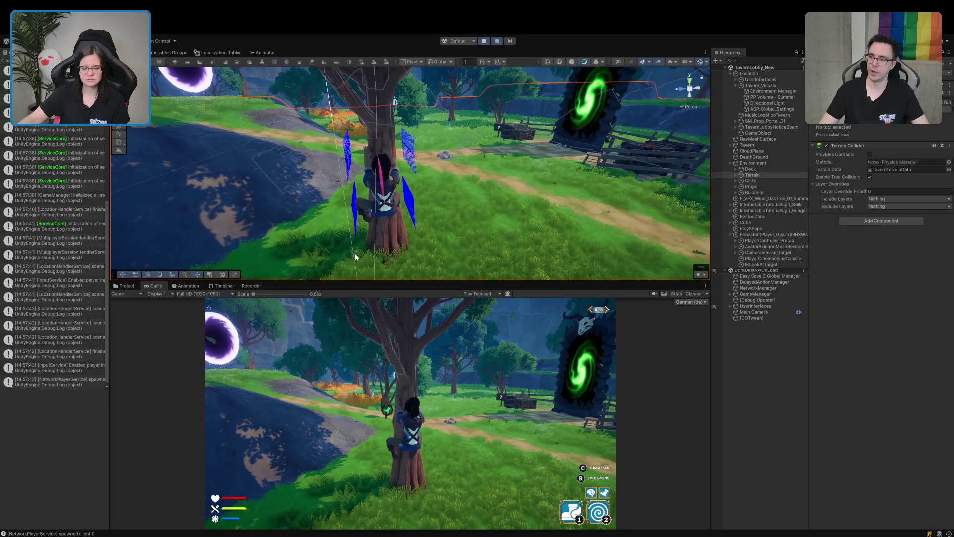
left_click(498, 43)
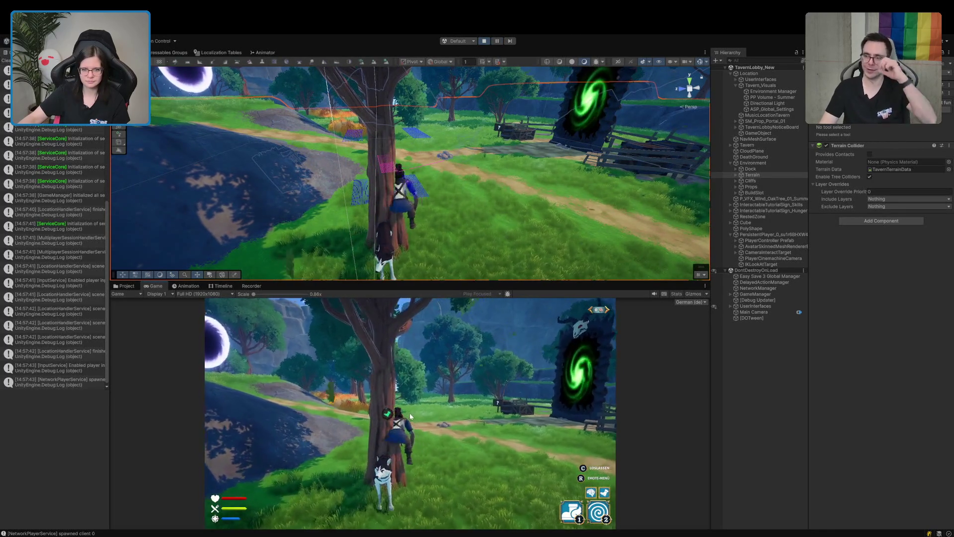
key("w")
key("d")
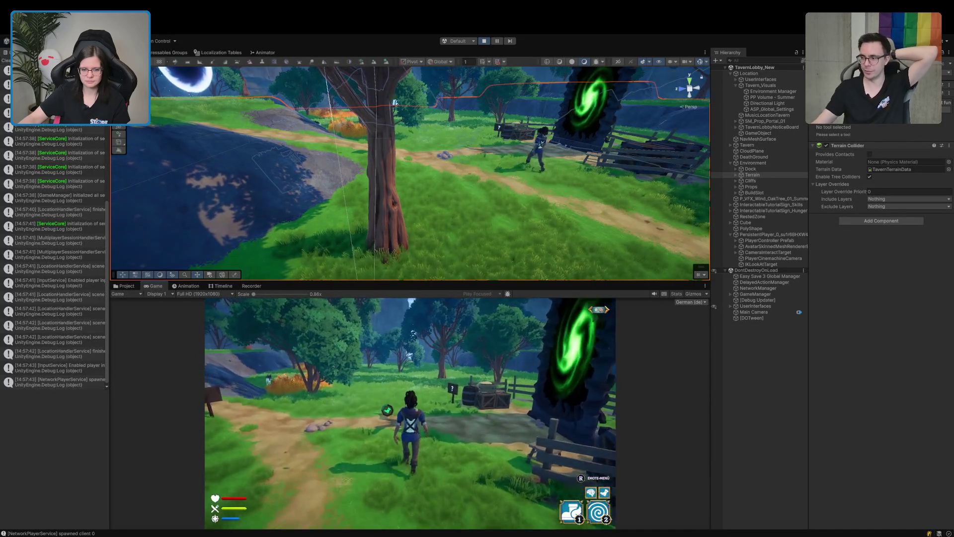
Steer the character from the portal to the tree, climb its trunk, and select the PlayerController Prefab
key("a")
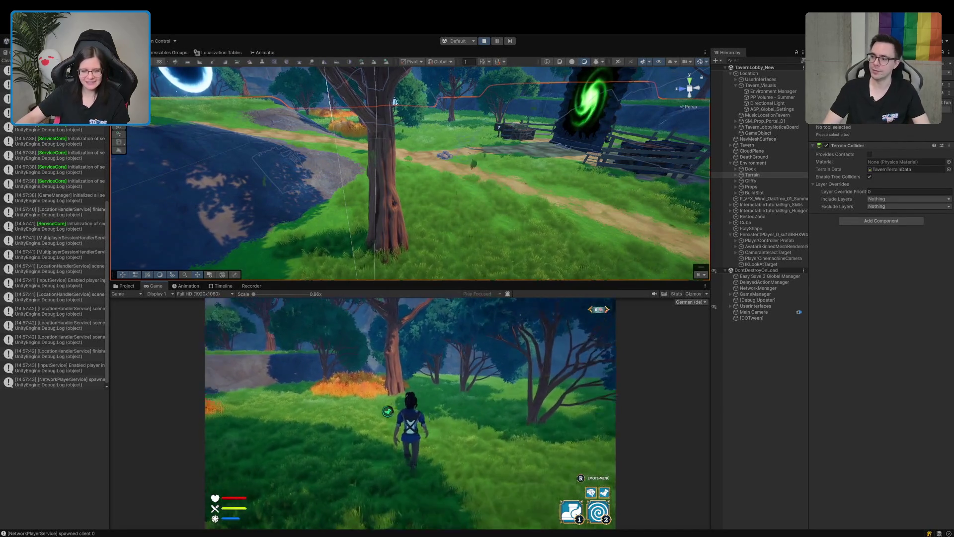
key("w")
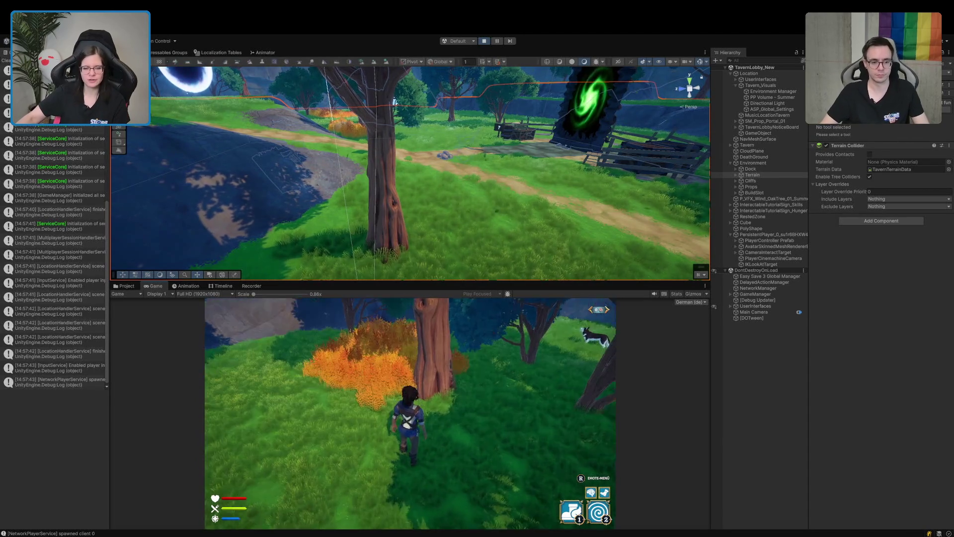
key("w")
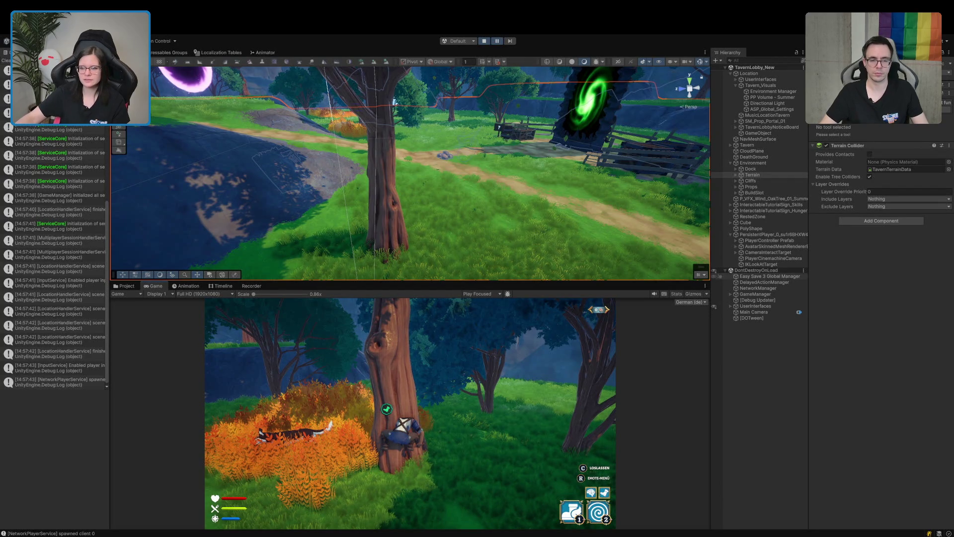
left_click(769, 239)
Frame the climbing player in the Scene view, pan along the tree trunk, then switch to Rider
key("f")
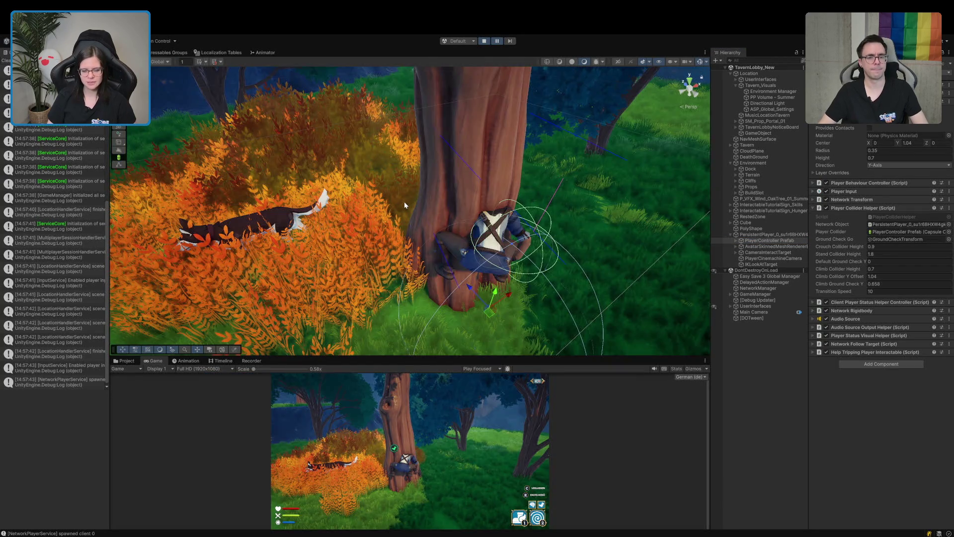
mouse_move(519, 210)
left_mouse_down()
mouse_move(425, 221)
mouse_move(451, 219)
left_mouse_up()
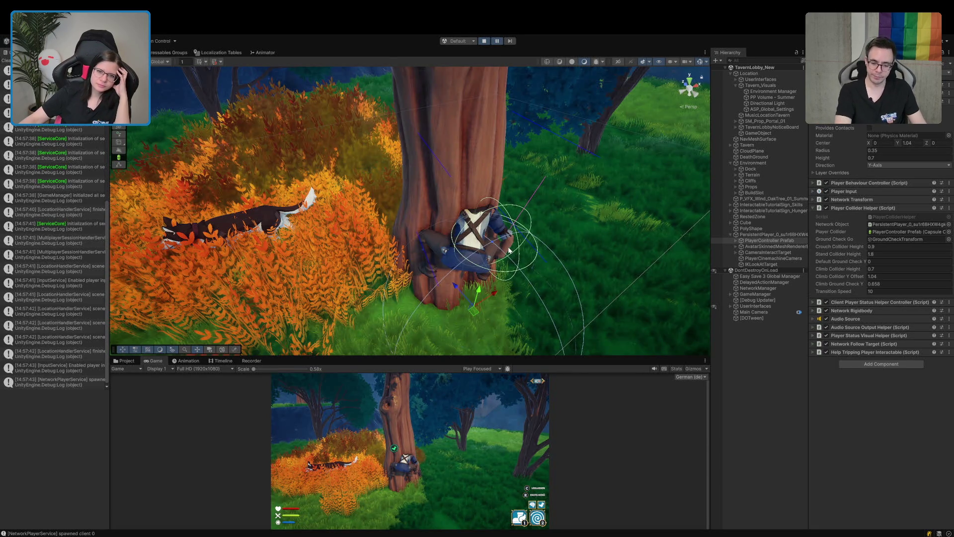
scroll(496, 256, "up", 3)
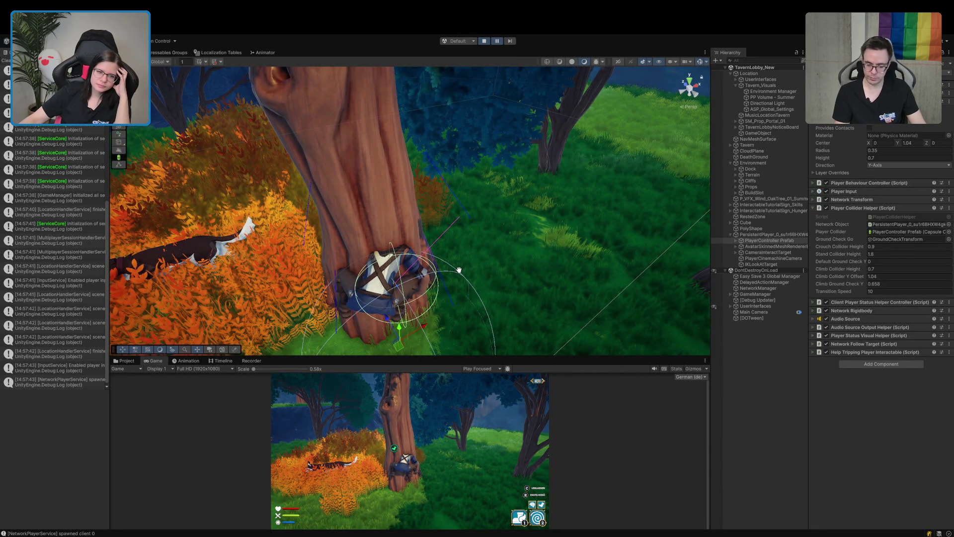
left_click_drag(459, 270, 472, 265)
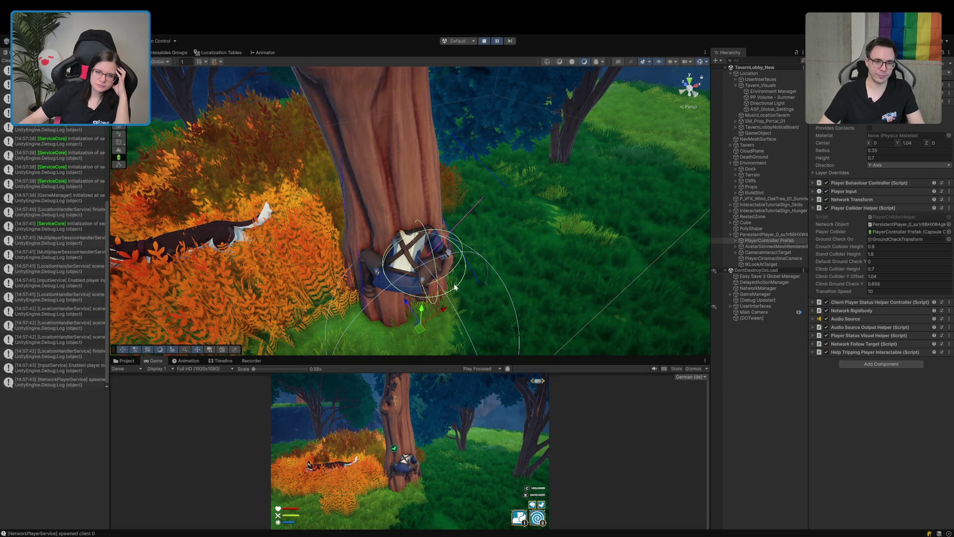
left_click_drag(455, 288, 448, 302)
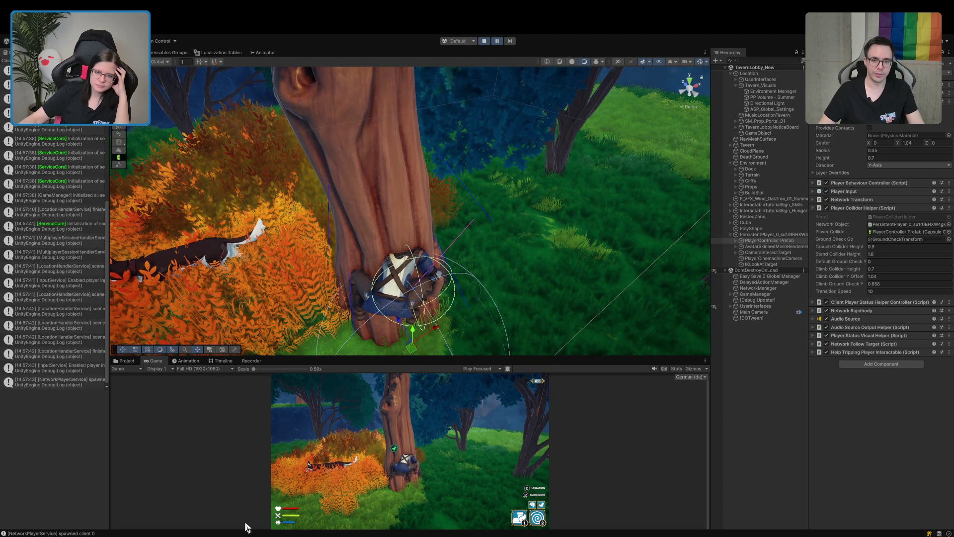
key("alt+Tab")
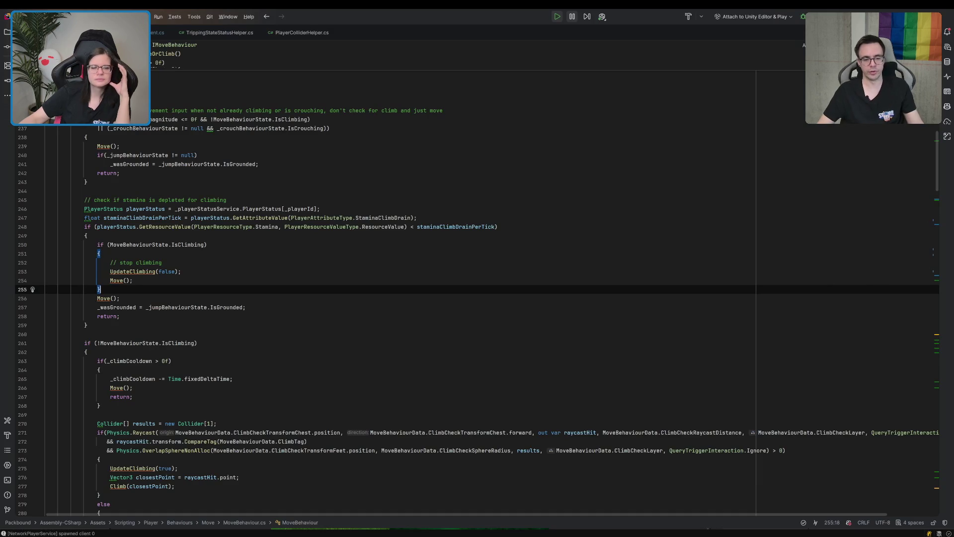
key("alt+Tab")
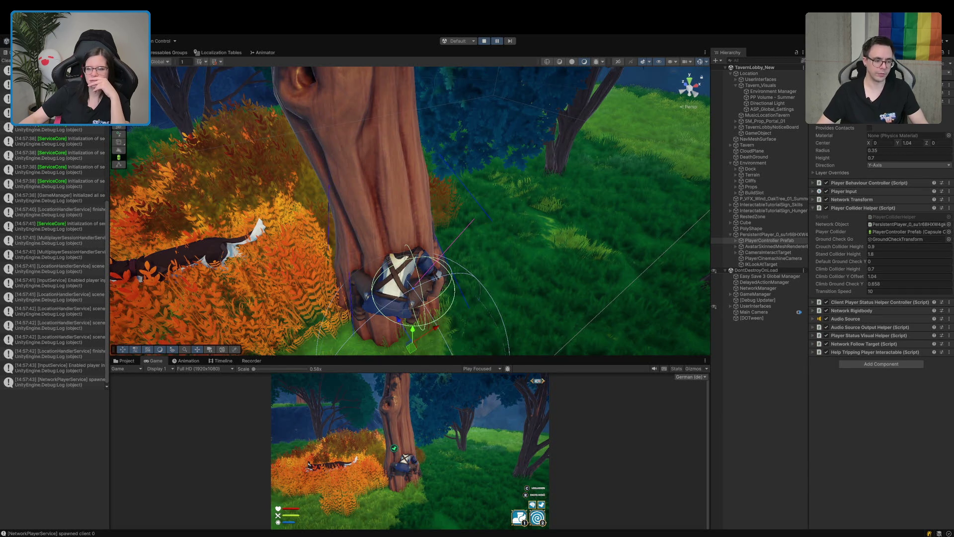
key("alt+Tab")
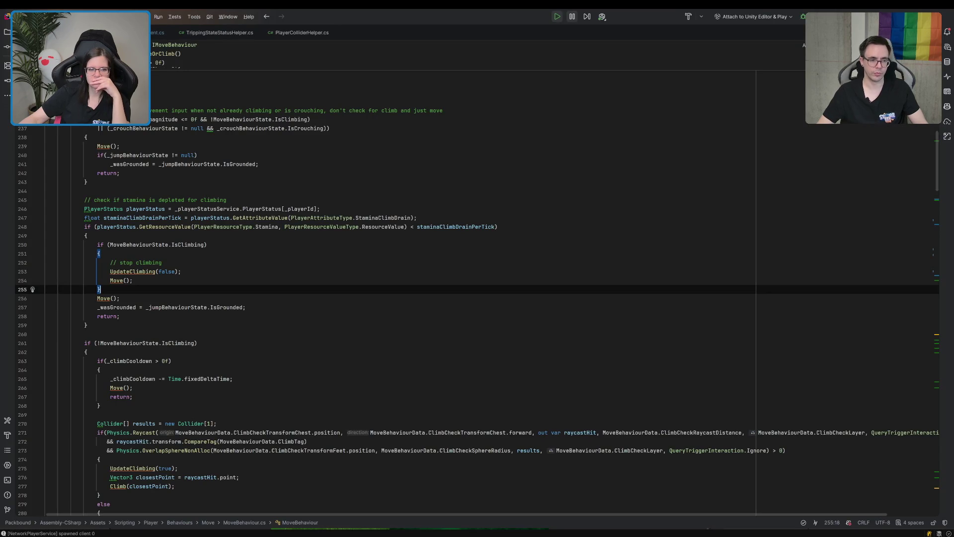
key("alt+Tab")
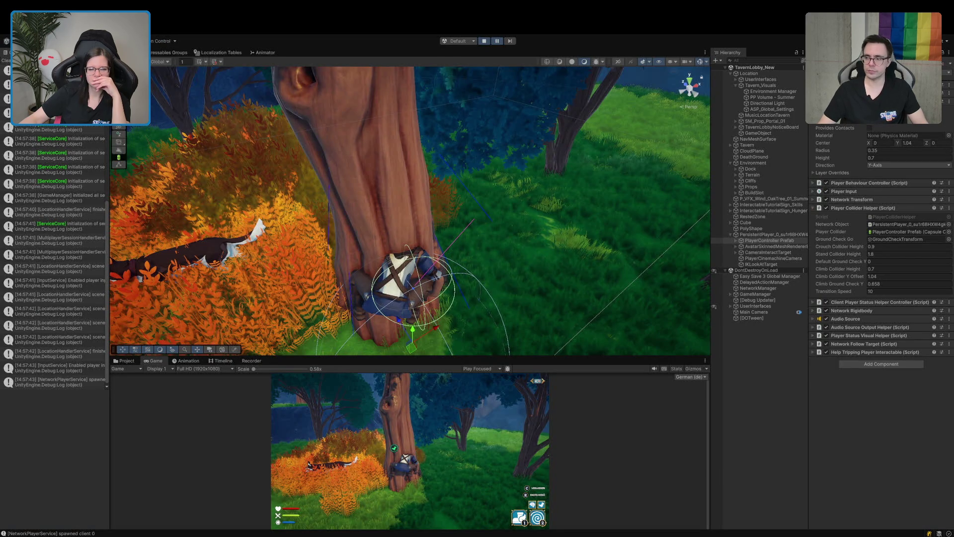
key("alt+Tab")
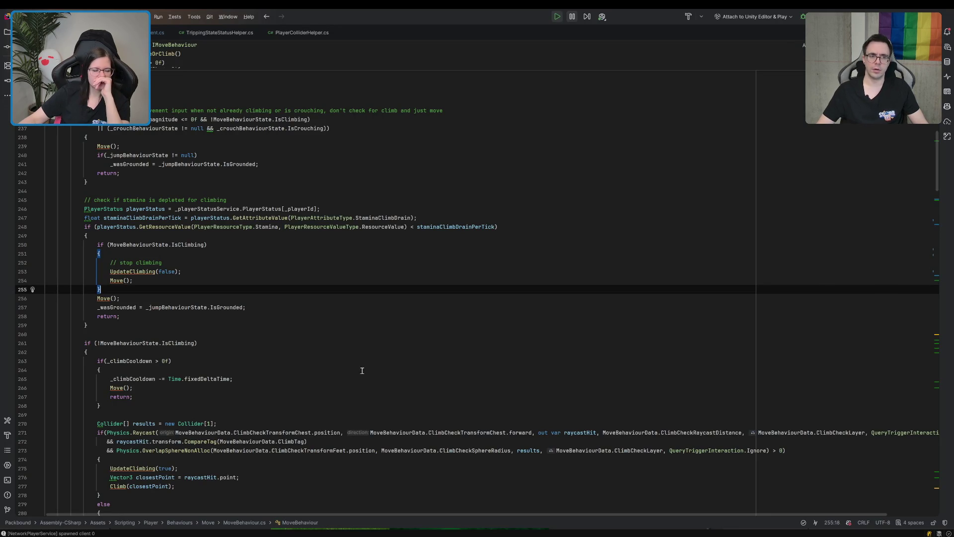
Highlight every usage of ClimbCheckTransformChest in MoveBehaviour.cs and review them
scroll(365, 373, "up", 10)
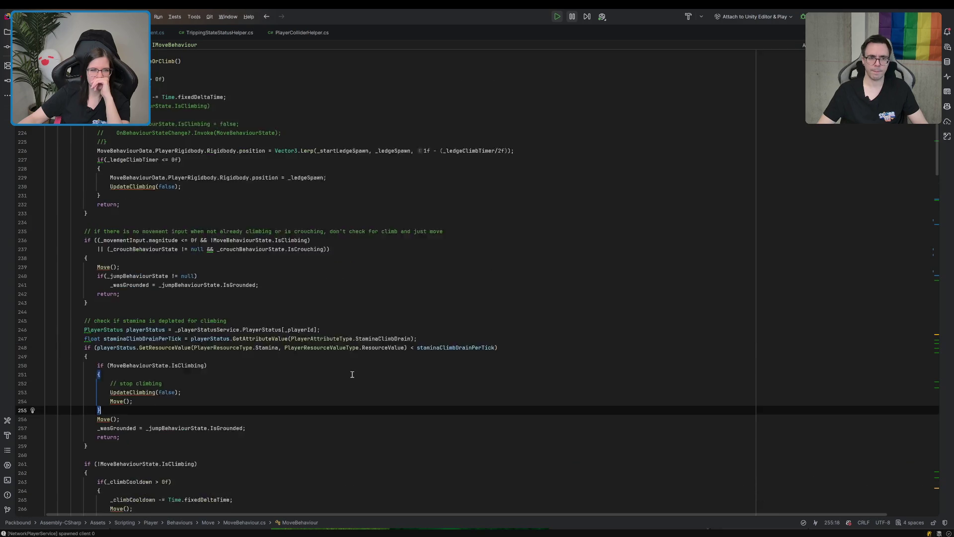
scroll(352, 375, "down", 15)
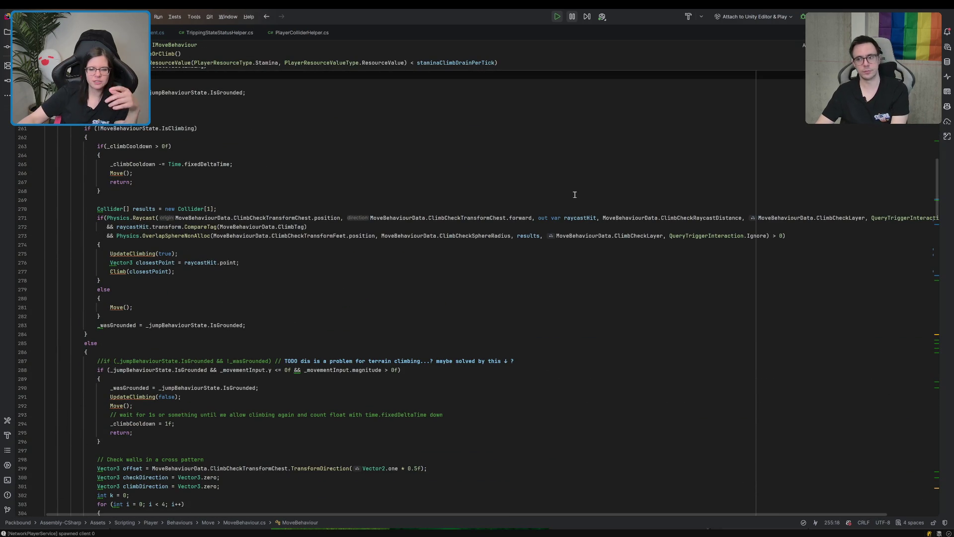
left_click(490, 217)
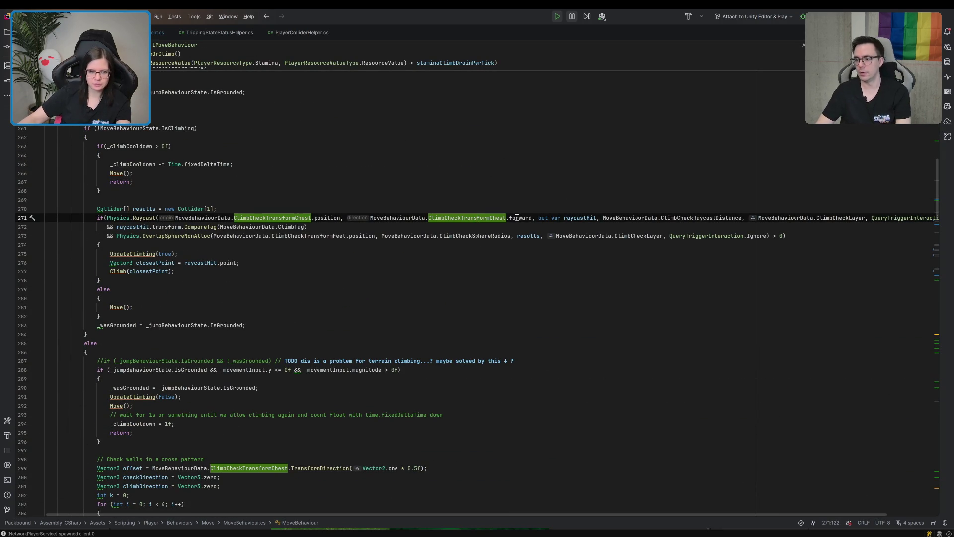
scroll(217, 281, "up", 4)
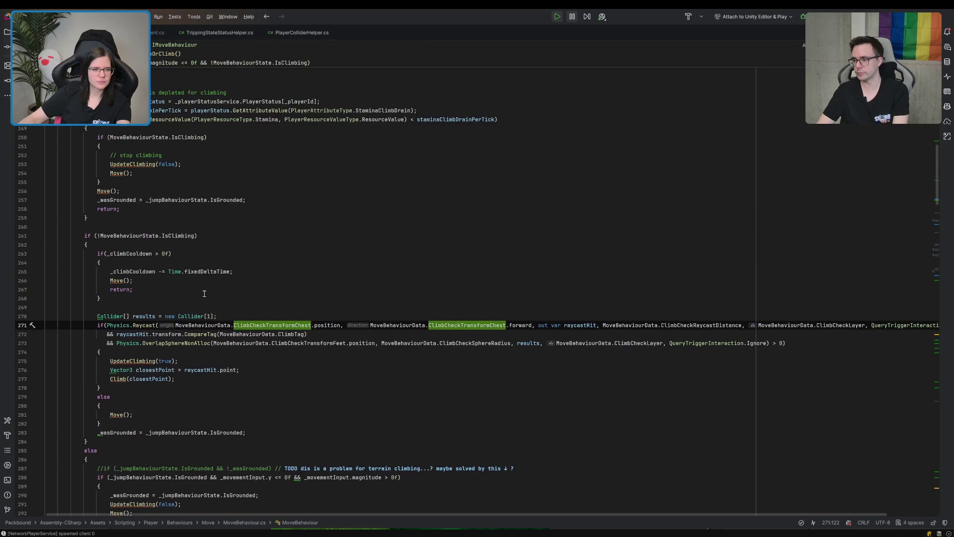
scroll(204, 294, "up", 10)
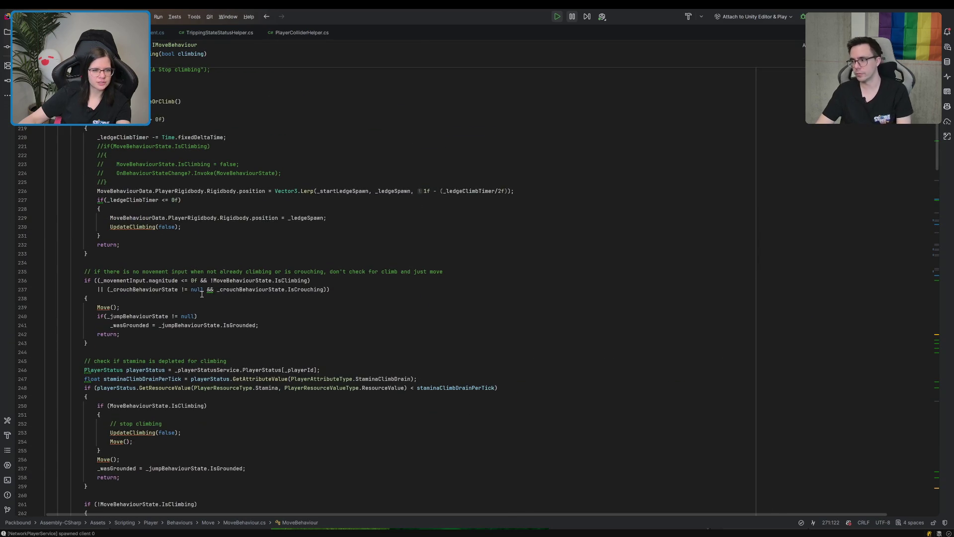
scroll(202, 293, "down", 14)
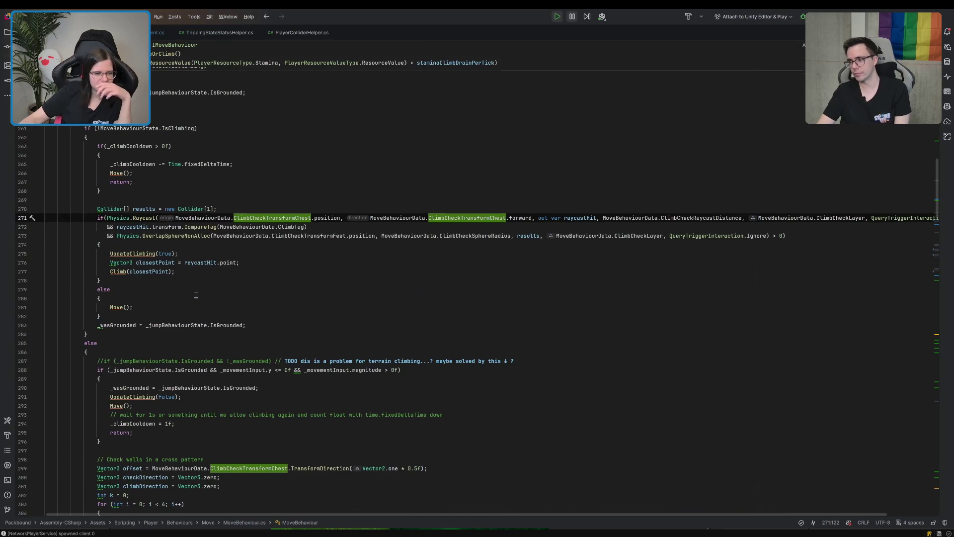
scroll(196, 294, "down", 4)
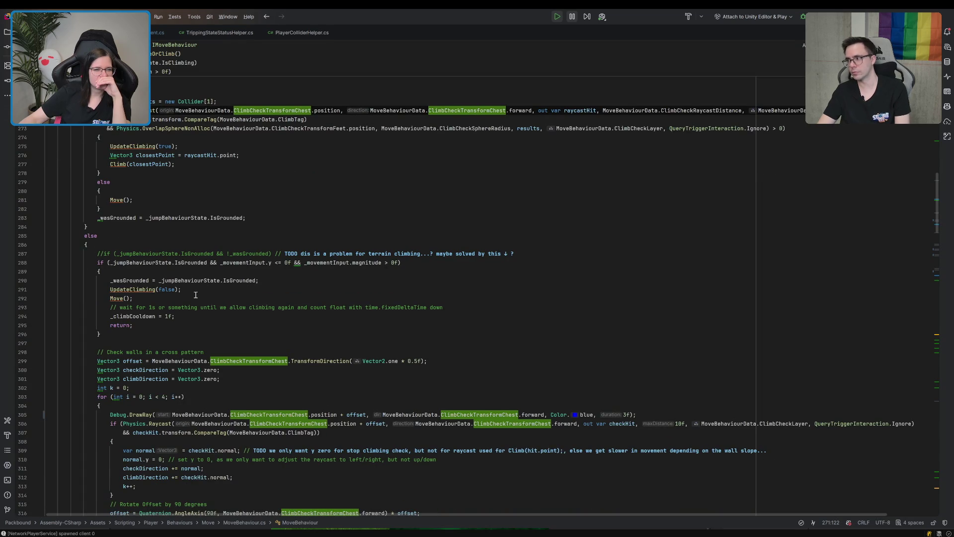
scroll(195, 294, "up", 5)
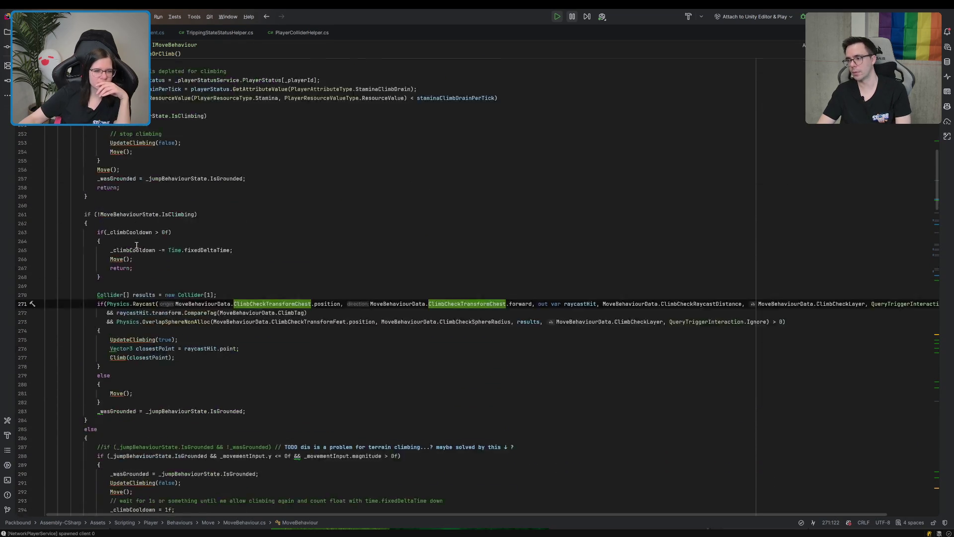
Fold the not-climbing block at line 261 and the grounded-jump check block at line 288
left_click(39, 164)
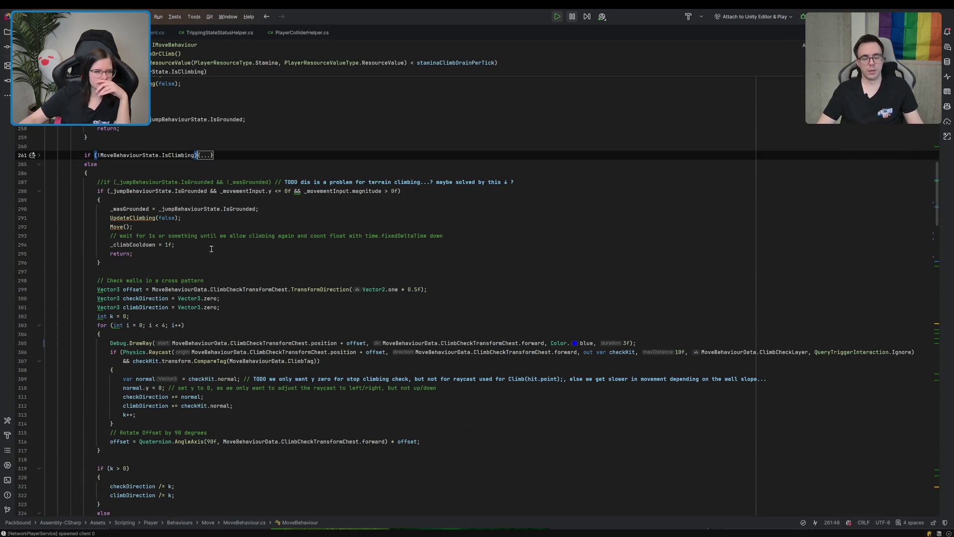
scroll(213, 252, "down", 4)
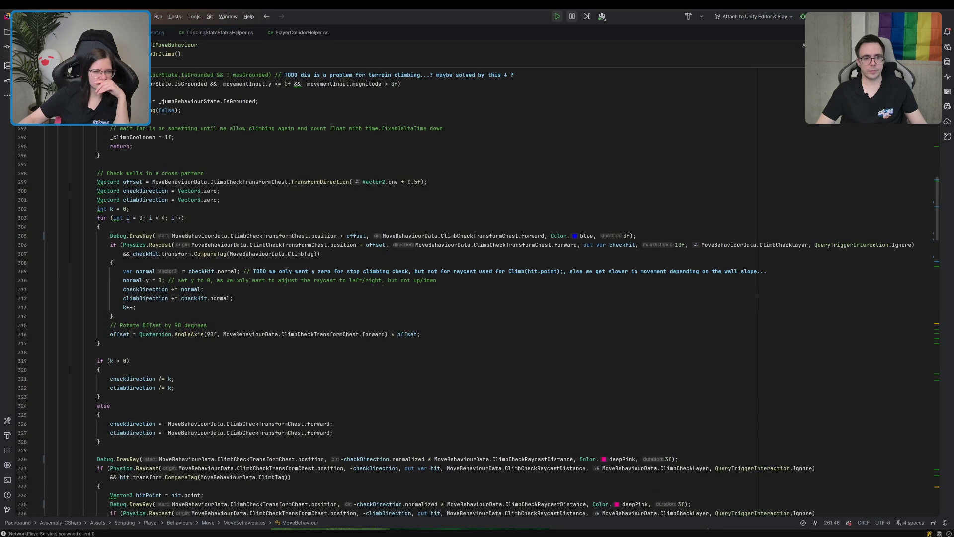
left_click(39, 84)
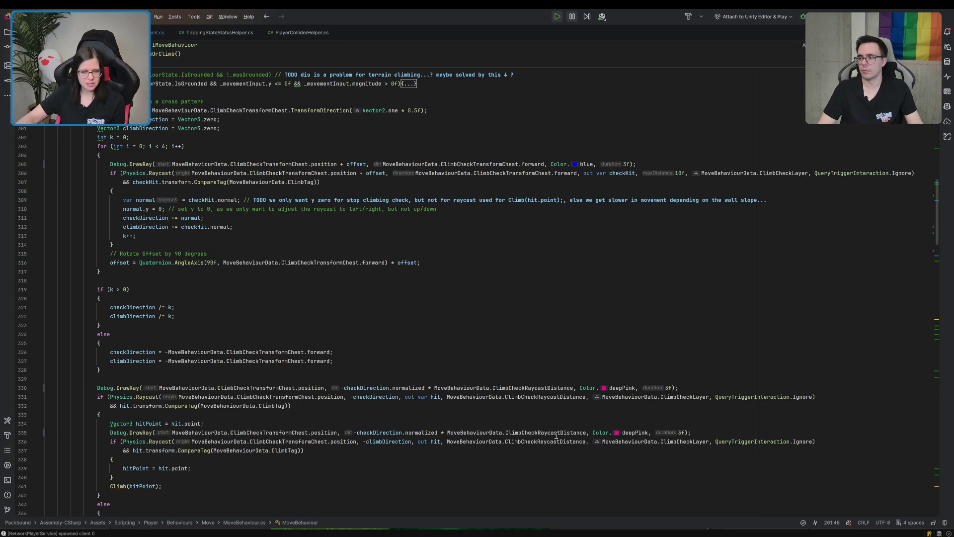
scroll(555, 436, "down", 5)
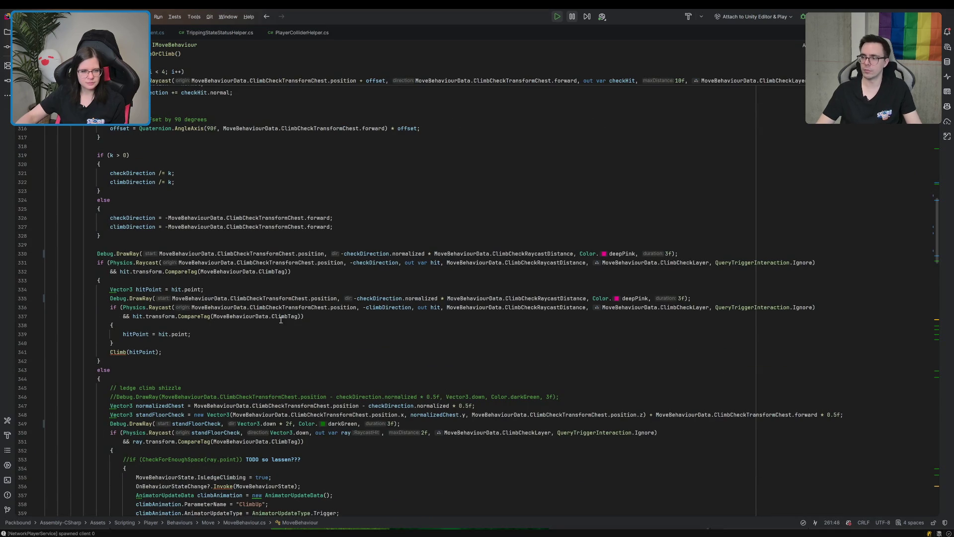
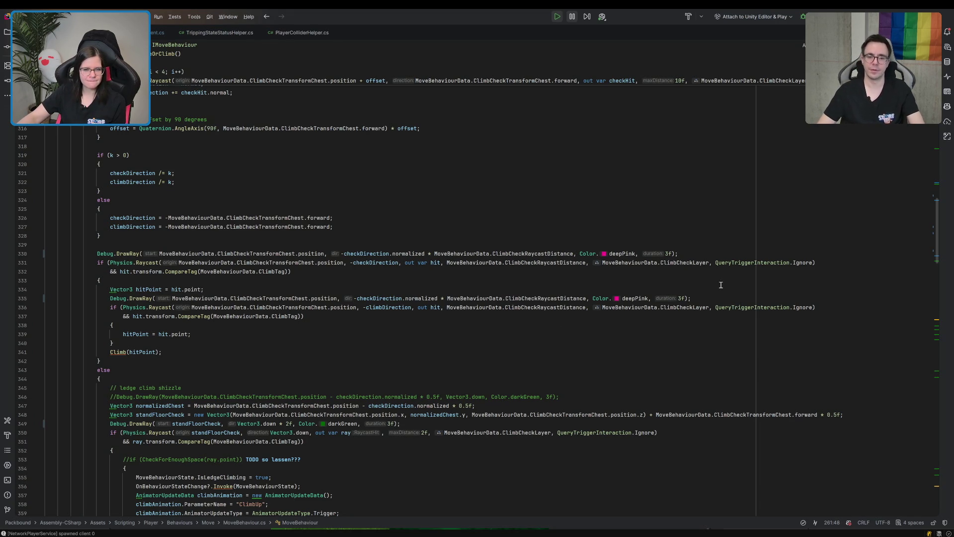
Highlight the uses of climbDirection and checkDirection to review the climb raycasts
left_click(380, 269)
double_click(386, 308)
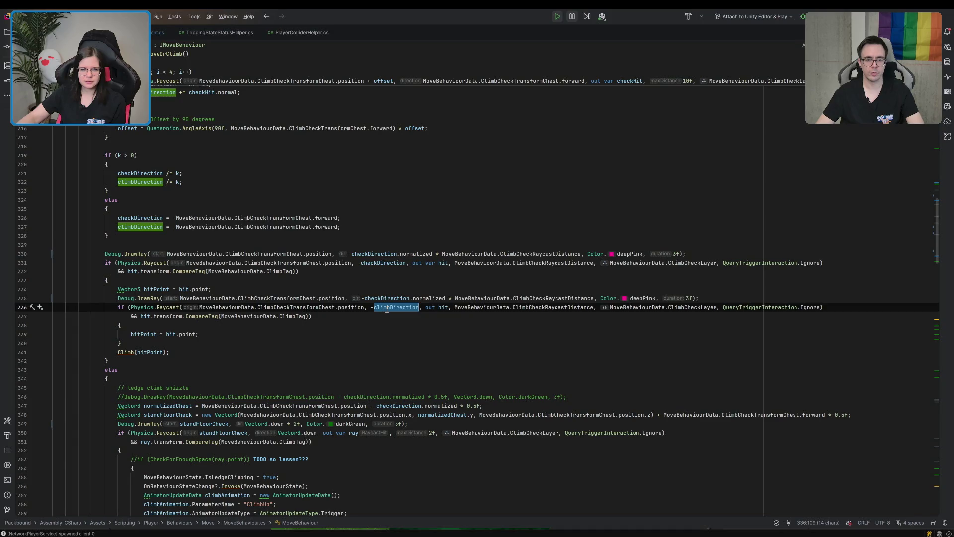
scroll(422, 347, "up", 7)
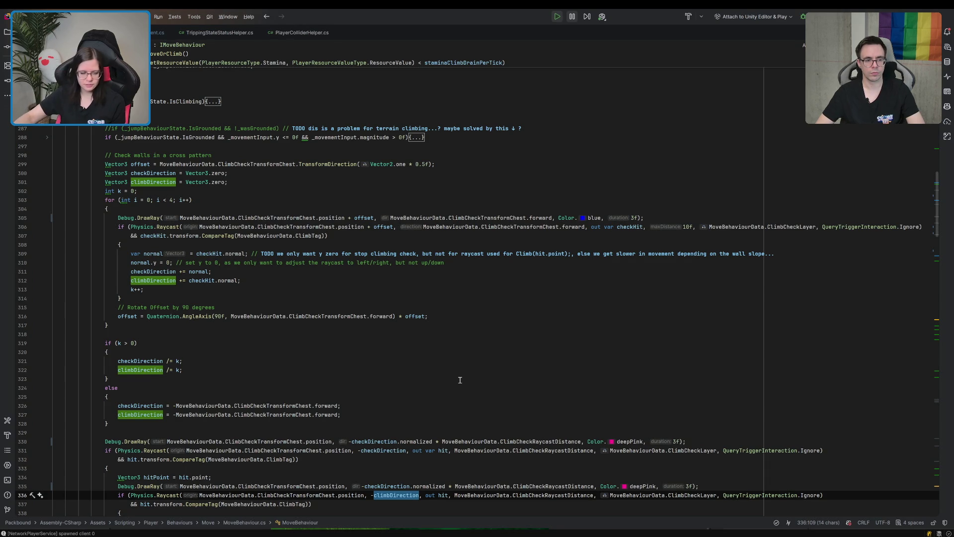
scroll(456, 382, "down", 1)
scroll(457, 382, "down", 8)
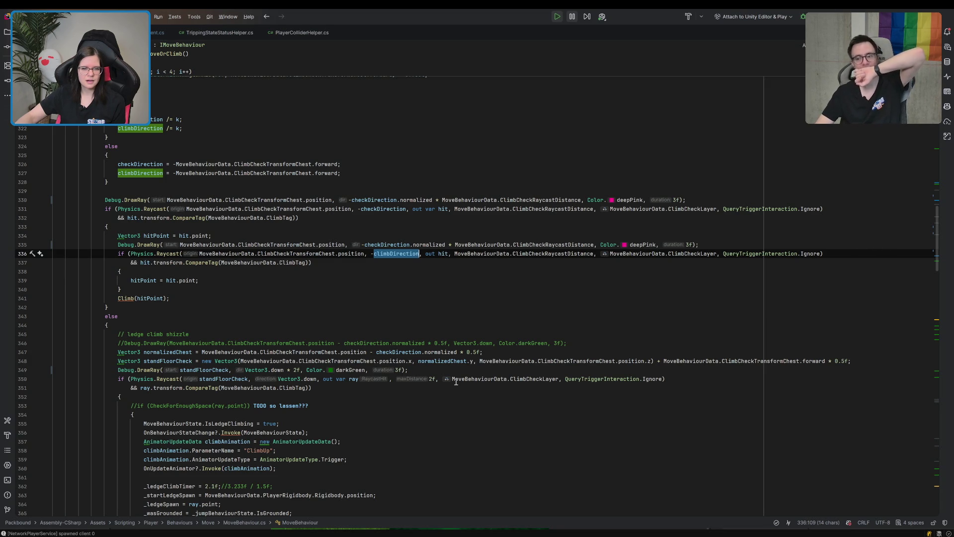
scroll(455, 382, "up", 6)
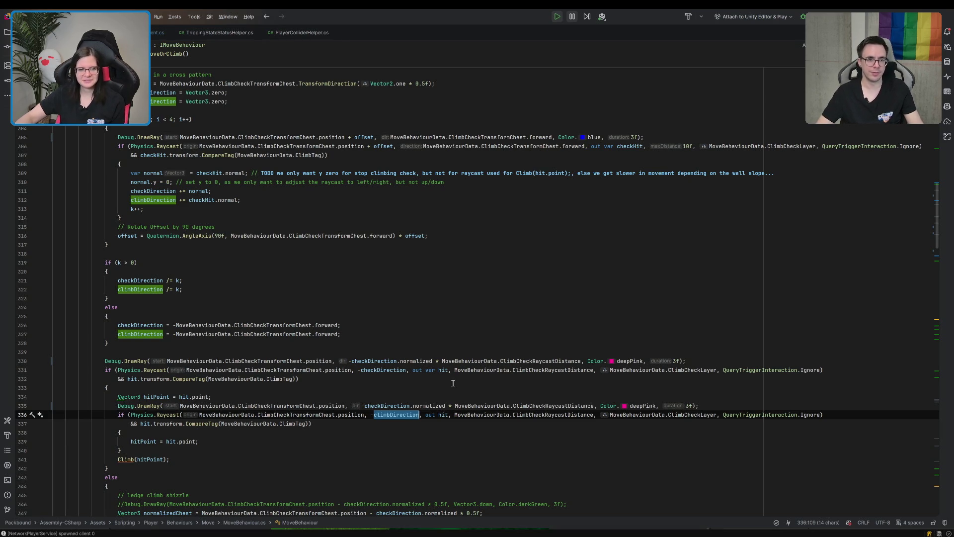
scroll(453, 382, "down", 1)
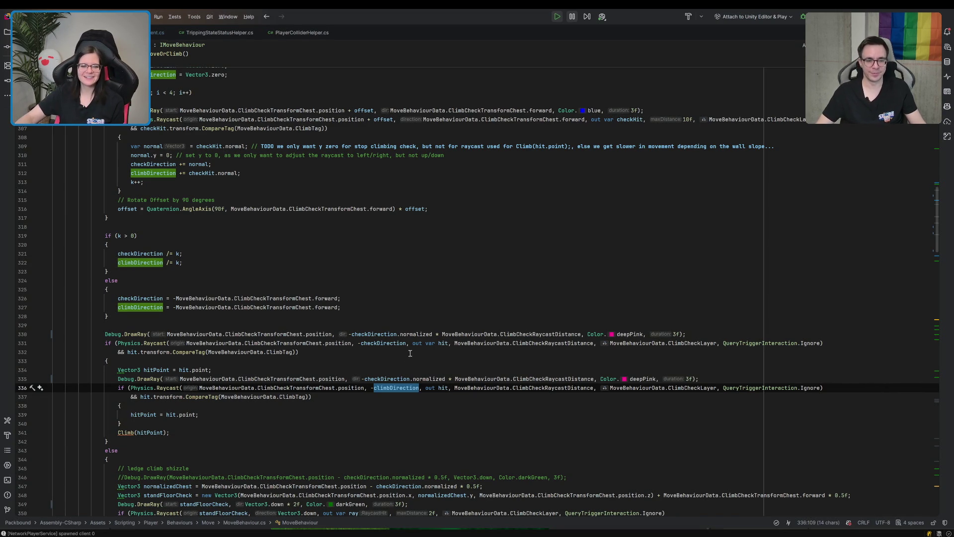
scroll(411, 353, "down", 7)
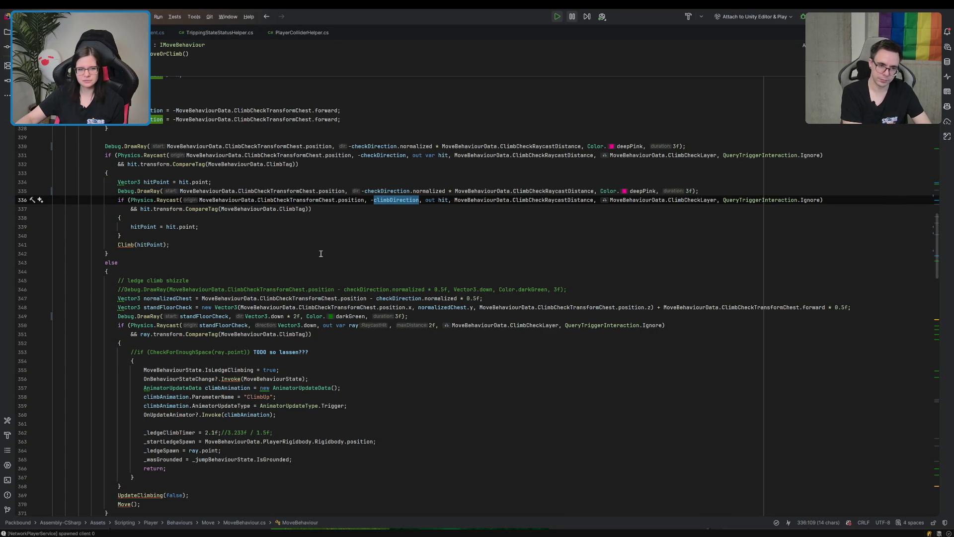
left_click(360, 146)
scroll(362, 149, "up", 2)
scroll(364, 155, "up", 4)
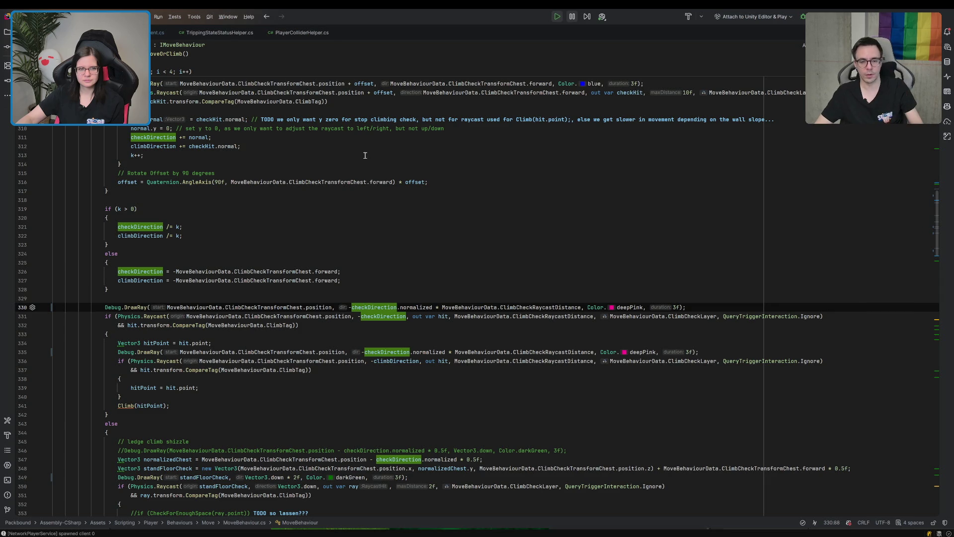
scroll(366, 156, "up", 2)
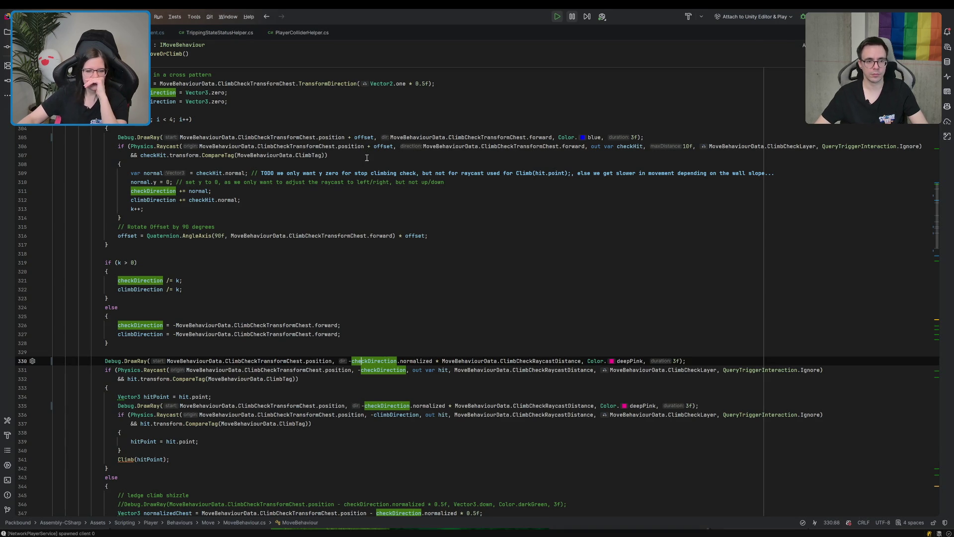
Replace checkDirection with climbDirection in the line 335 debug ray
double_click(384, 414)
key("ctrl+c")
double_click(377, 405)
key("ctrl+v")
left_click(382, 394)
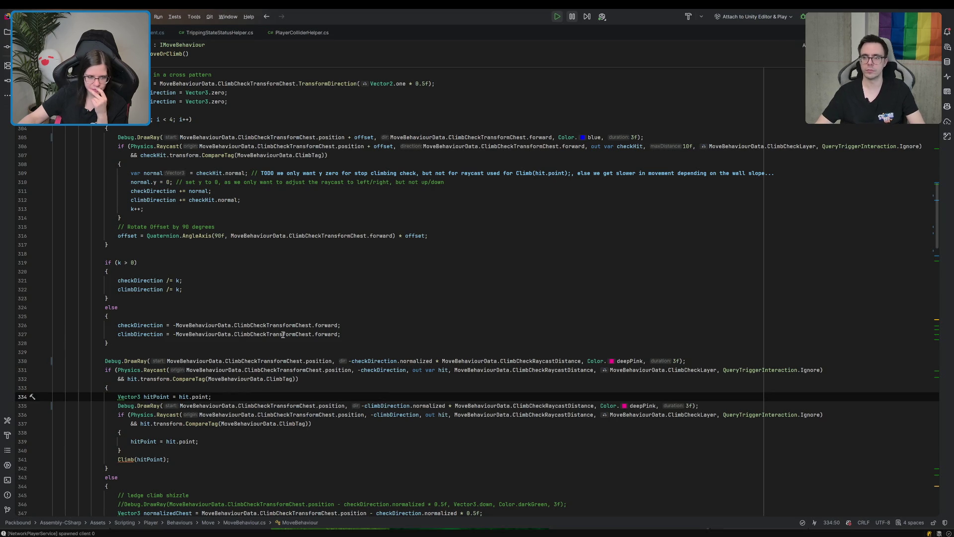
Add a blank line above the first debug ray, then remove the stray unfinished if() line
left_click(204, 355)
key("Return")
key("Return")
key("Up")
type("if(")
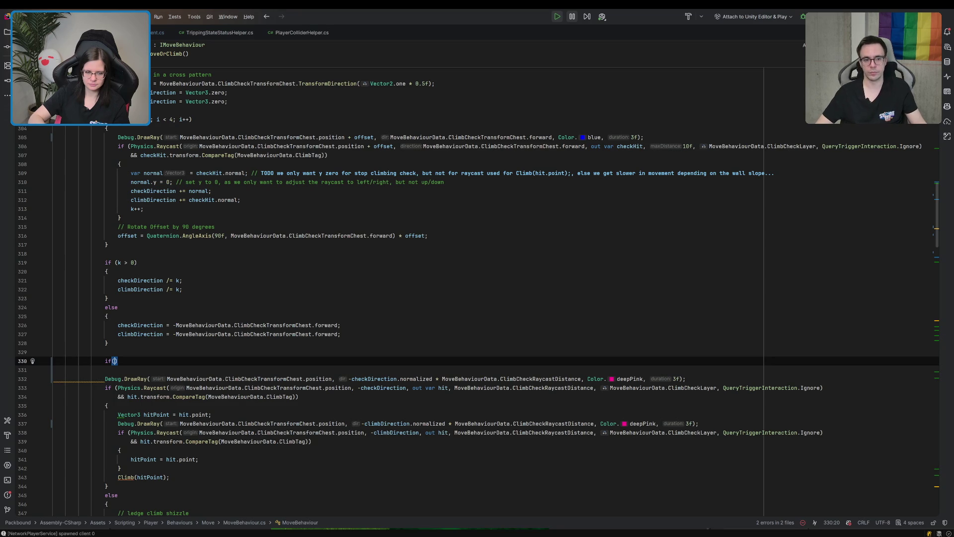
left_click_drag(207, 353, 206, 360)
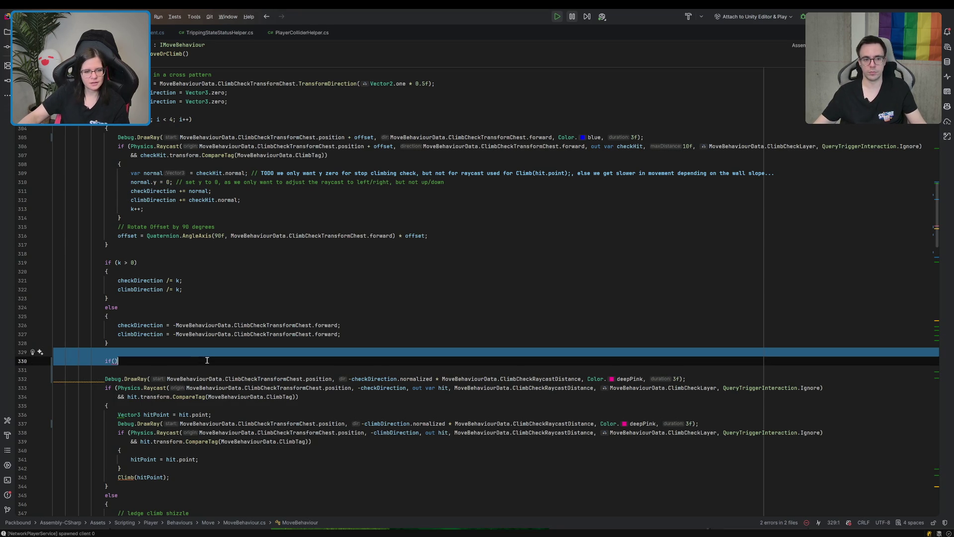
key("BackSpace")
key("BackSpace")
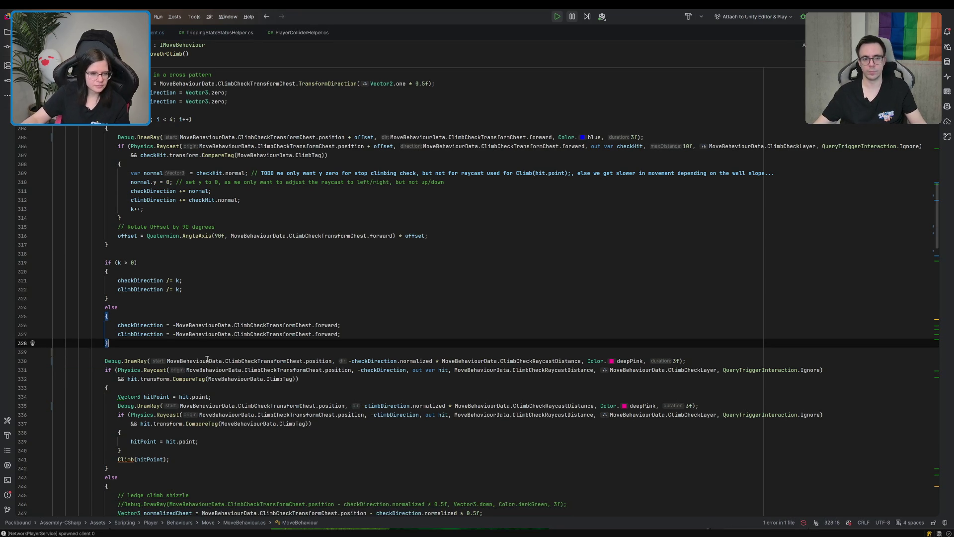
Insert an empty line at the start of the else block
scroll(180, 352, "down", 6)
left_click(157, 326)
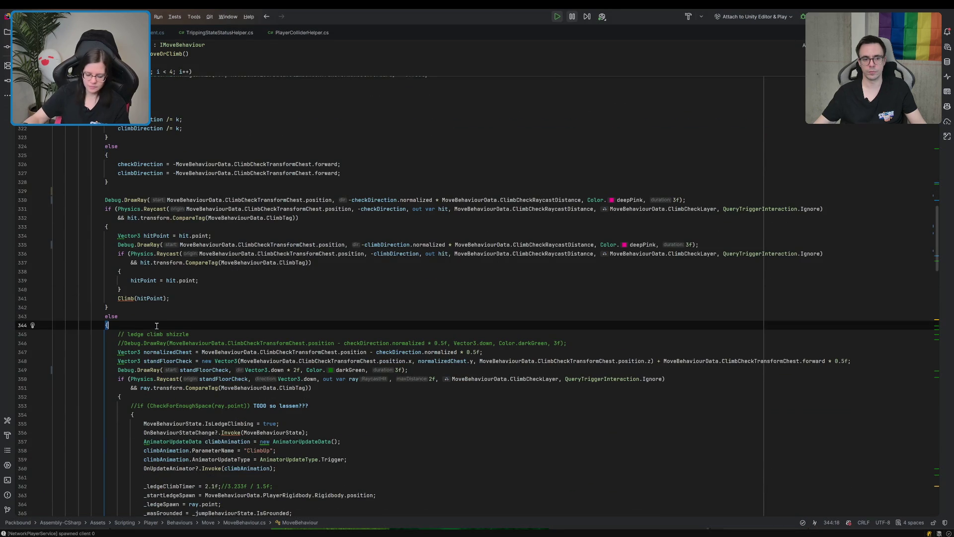
key("Return")
key("Return")
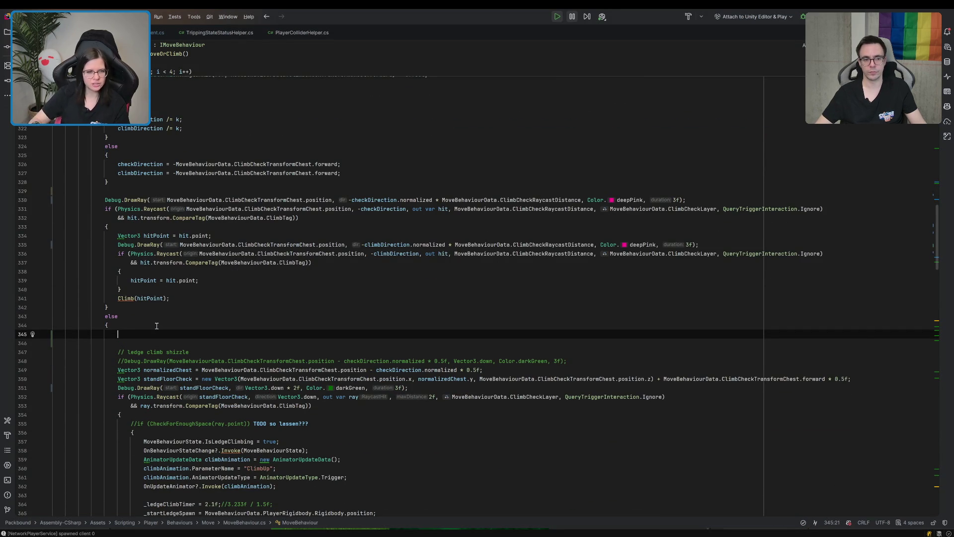
left_click_drag(105, 200, 323, 216)
Copy the debug ray and raycast lines 330–332 into the else block
key("ctrl+c")
left_click(175, 342)
left_click(169, 335)
key("ctrl+v")
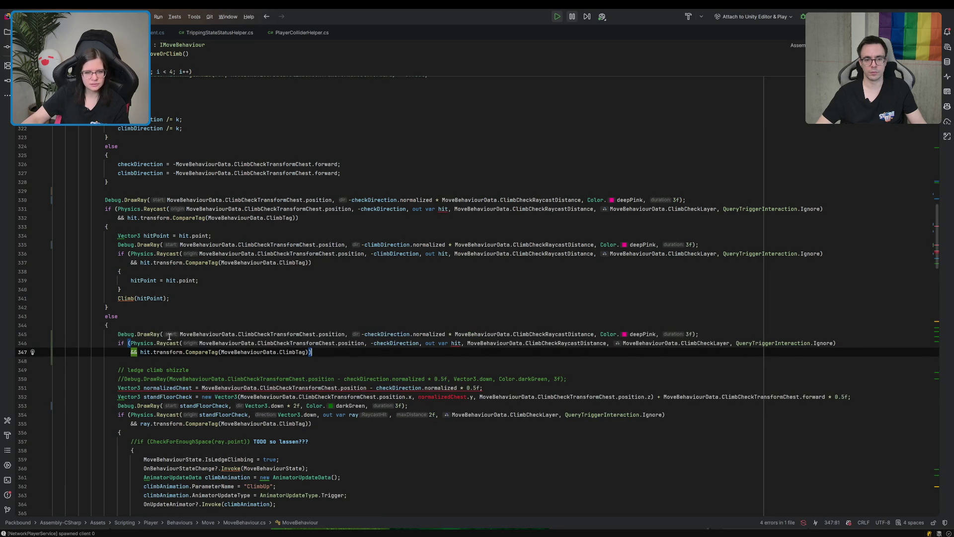
Change the pasted ray and raycast direction to ClimbCheckTransformChest.forward
left_click(359, 334)
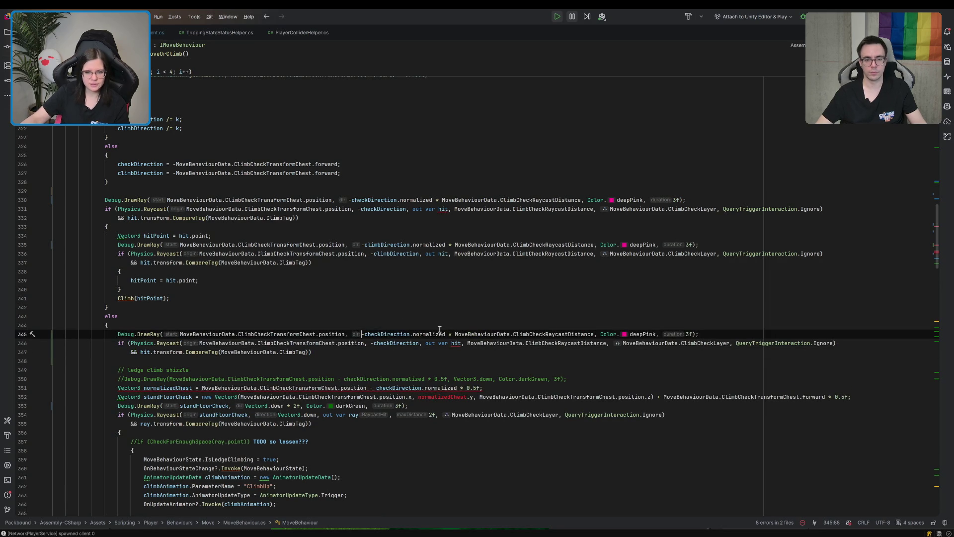
left_click(446, 332, "shift")
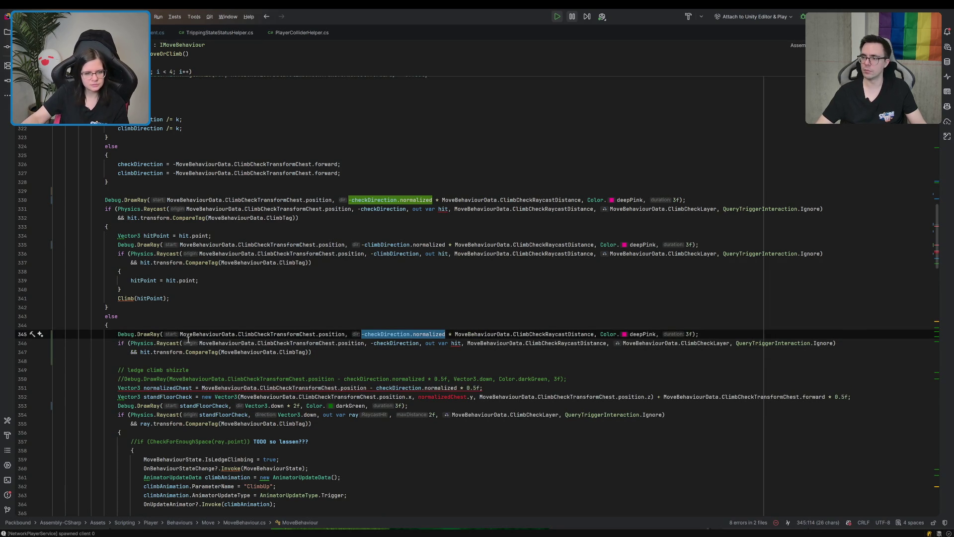
left_click_drag(180, 334, 317, 334)
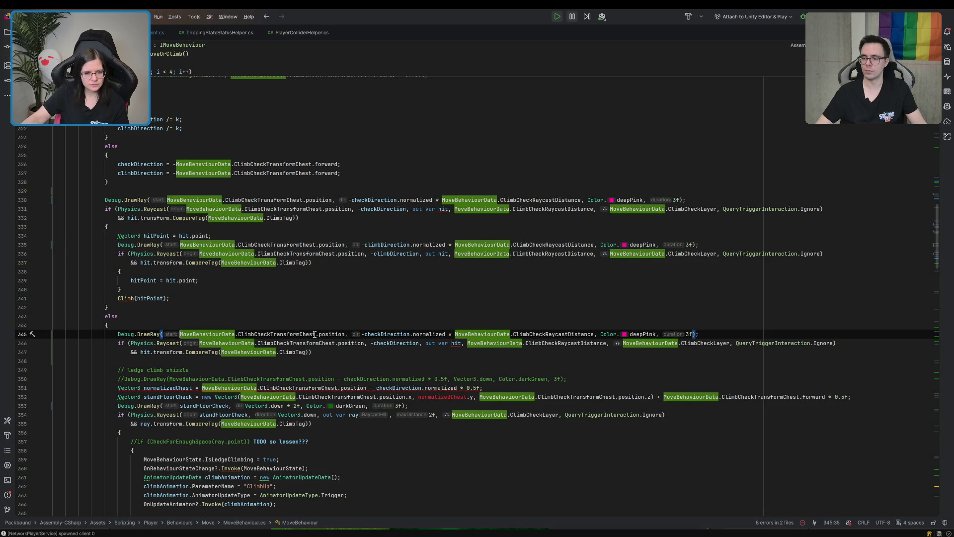
left_click_drag(445, 334, 362, 337)
key("ctrl+v")
type(".forward")
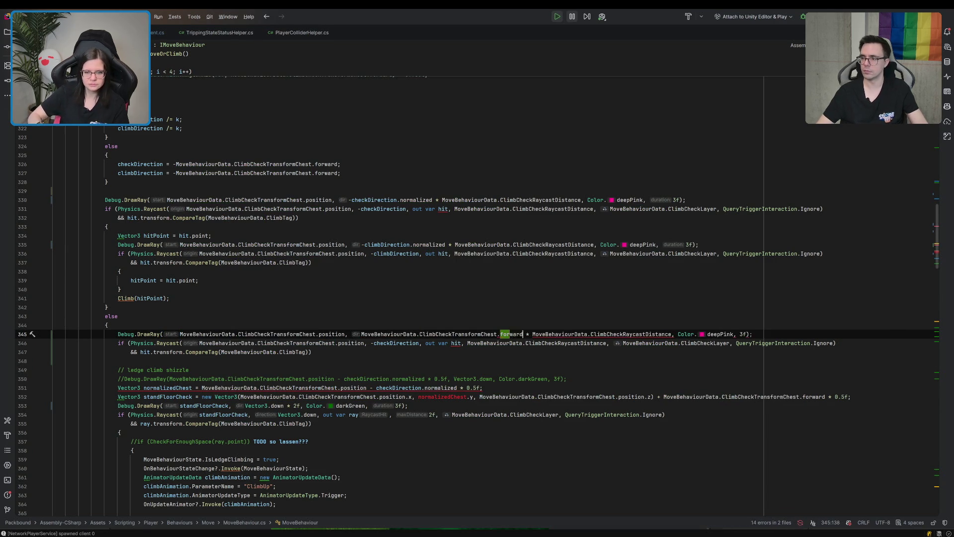
key("ctrl+w")
key("ctrl+w")
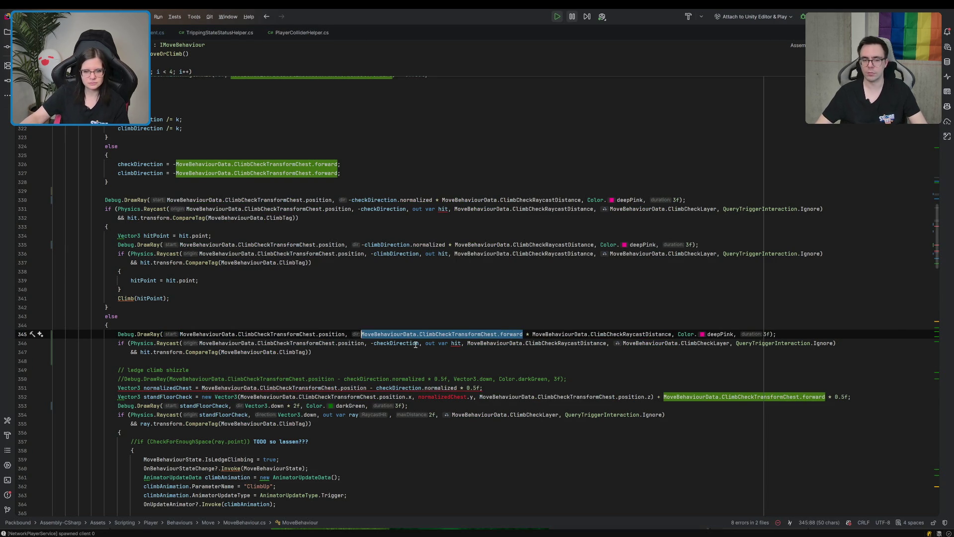
double_click(416, 343)
key("shift+Left")
key("ctrl+v")
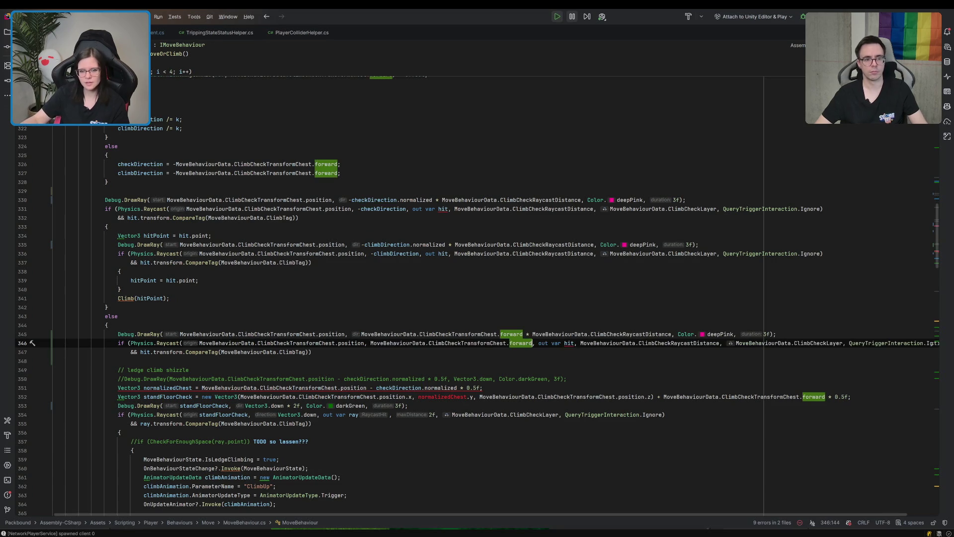
Change the new debug ray's colour from deepPink to Color.red
double_click(720, 334)
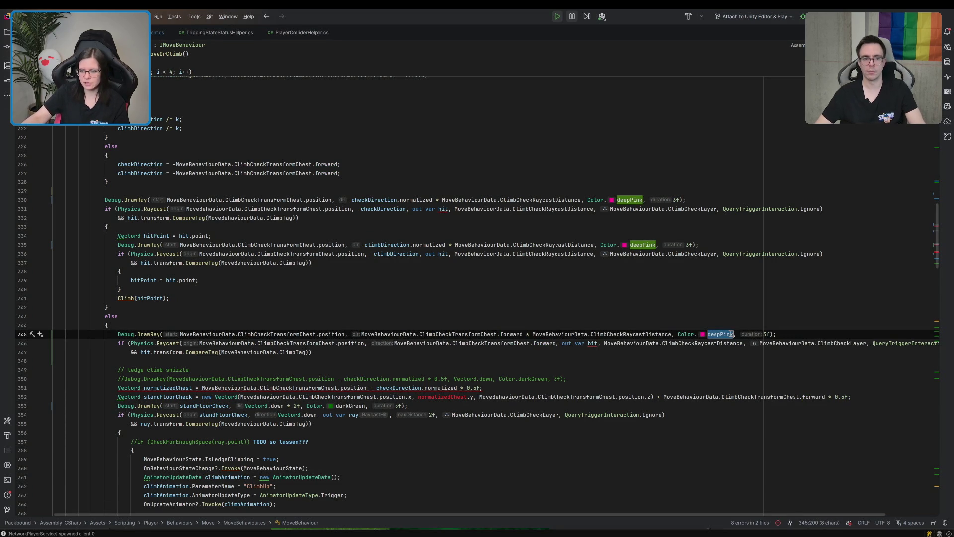
key("BackSpace")
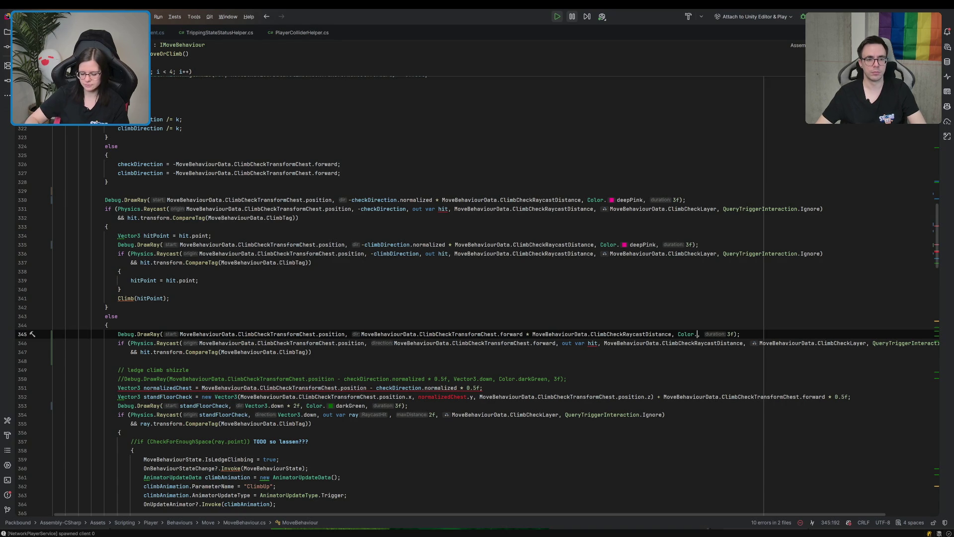
type("red")
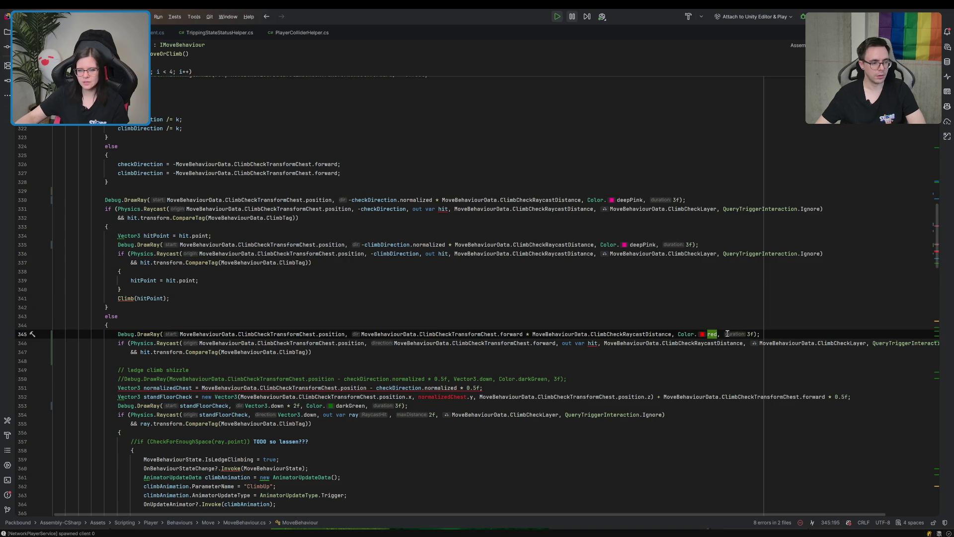
Rename the raycast hit output to hitedideldy, including in the tag check
double_click(593, 342)
type("hitedideldy")
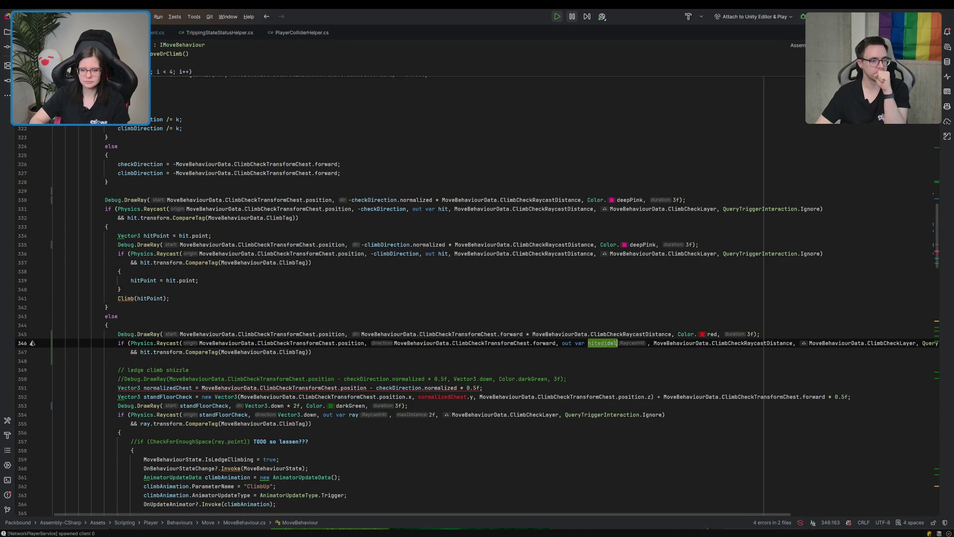
double_click(607, 344)
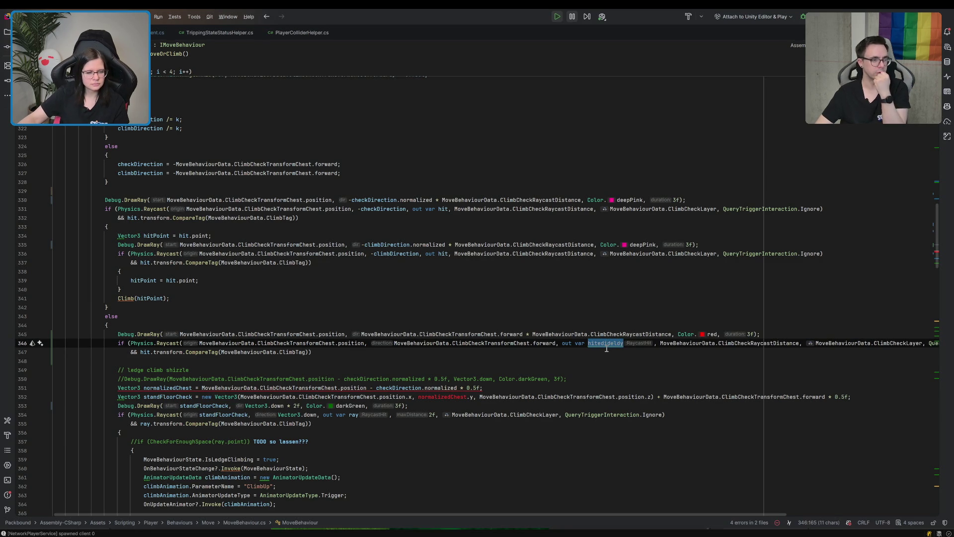
left_click(144, 353)
double_click(144, 352)
key("ctrl+v")
Add braces with an empty body after the tag-check condition
left_click(347, 352)
type("{")
key("Return")
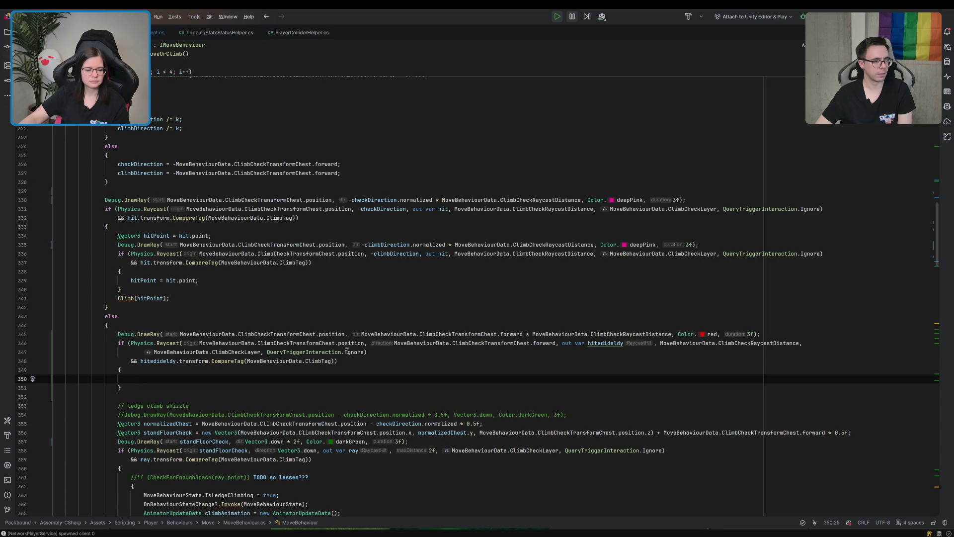
Write the comment '// checkDirection does not hit, but chest transform forward DOES hit'
type("// ")
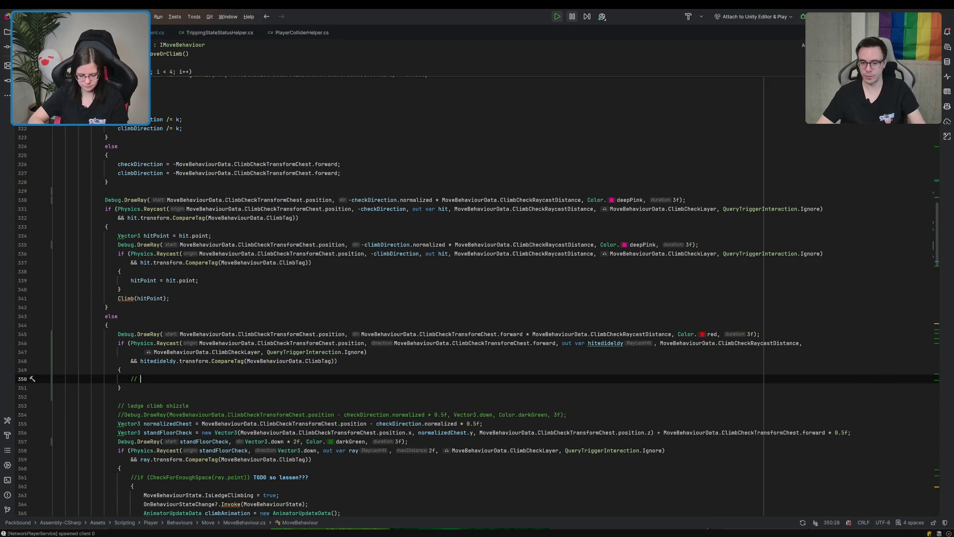
type("check")
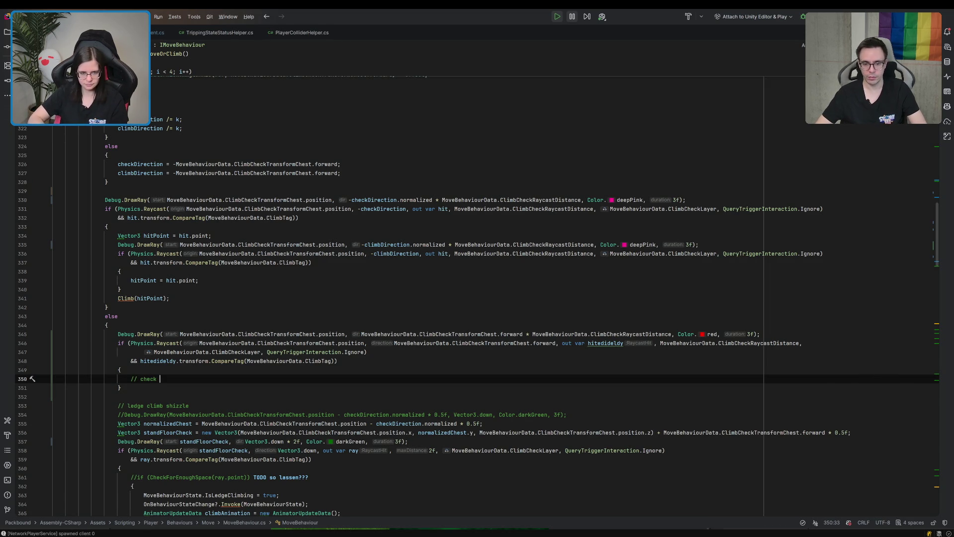
key("BackSpace")
type("Dir")
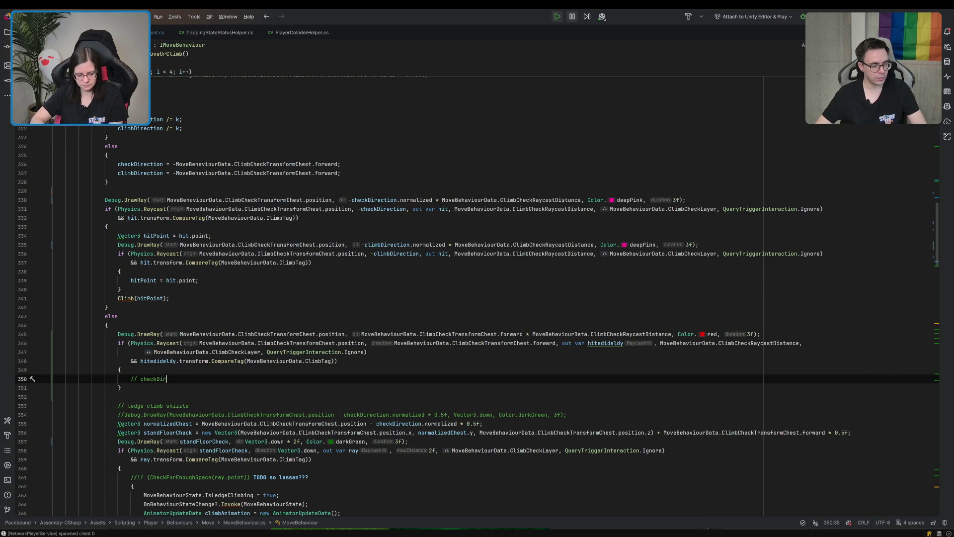
type("ection doe")
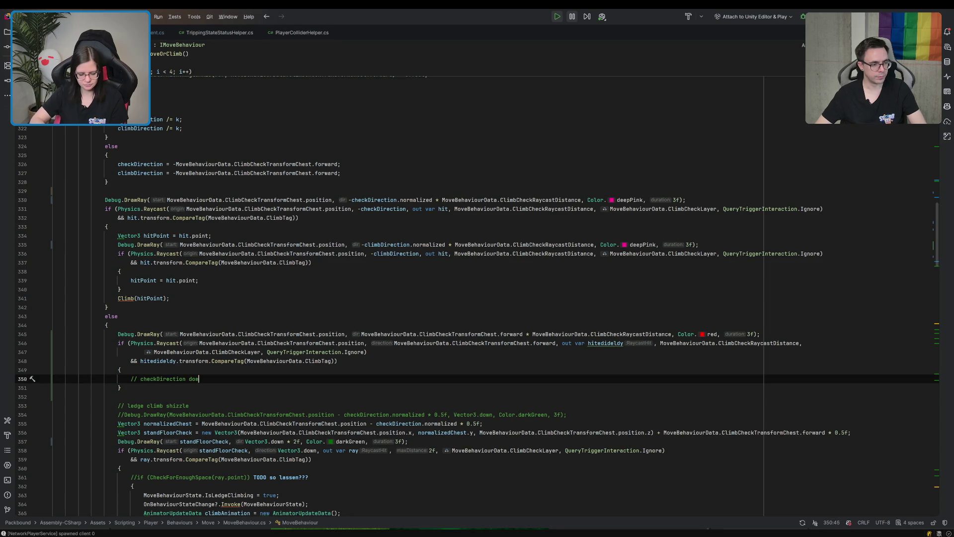
type("s not hit, but c")
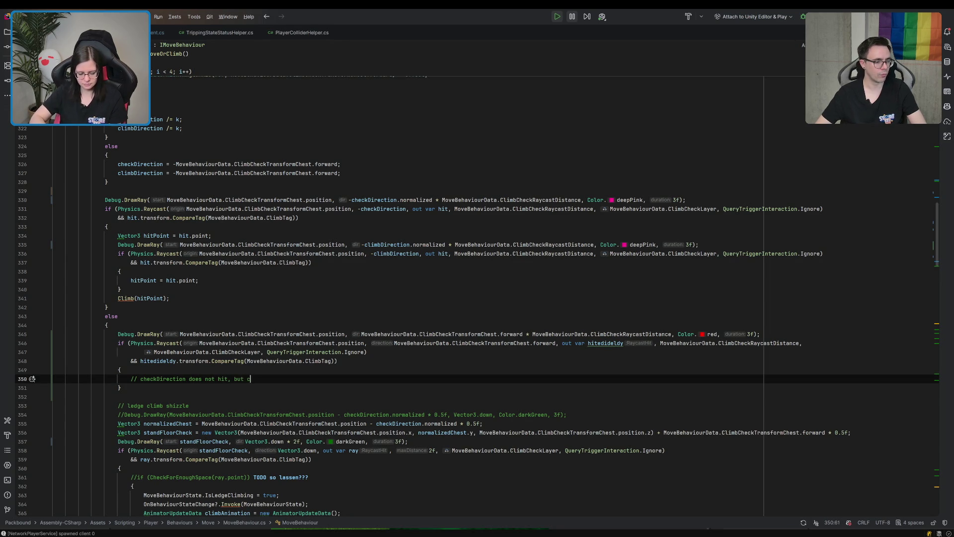
type("hest transfor forwar d")
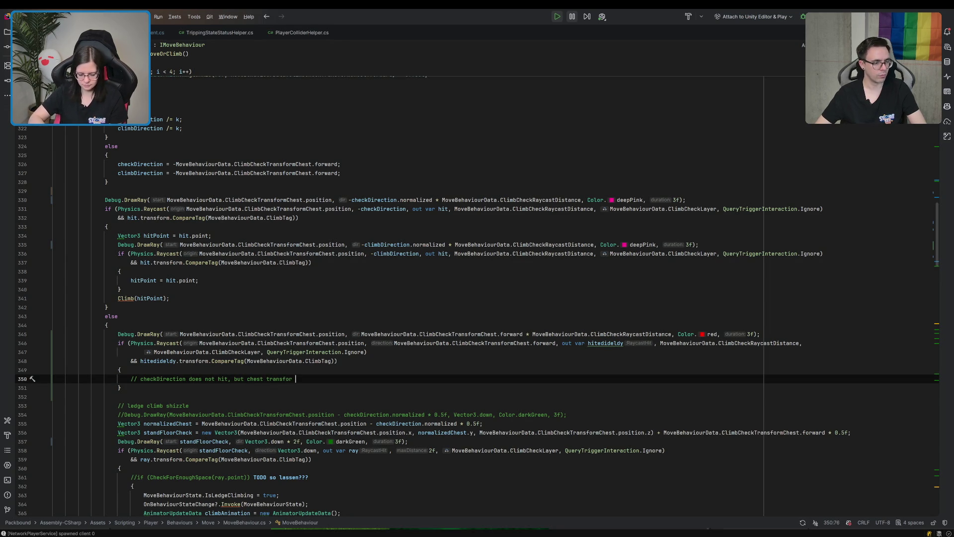
key("BackSpace")
key("BackSpace")
type("d DOES h")
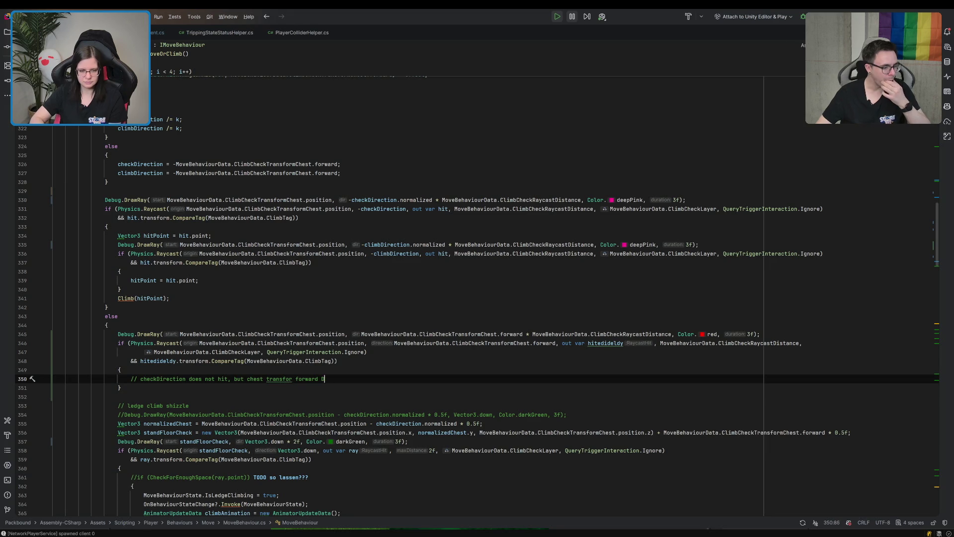
type("it")
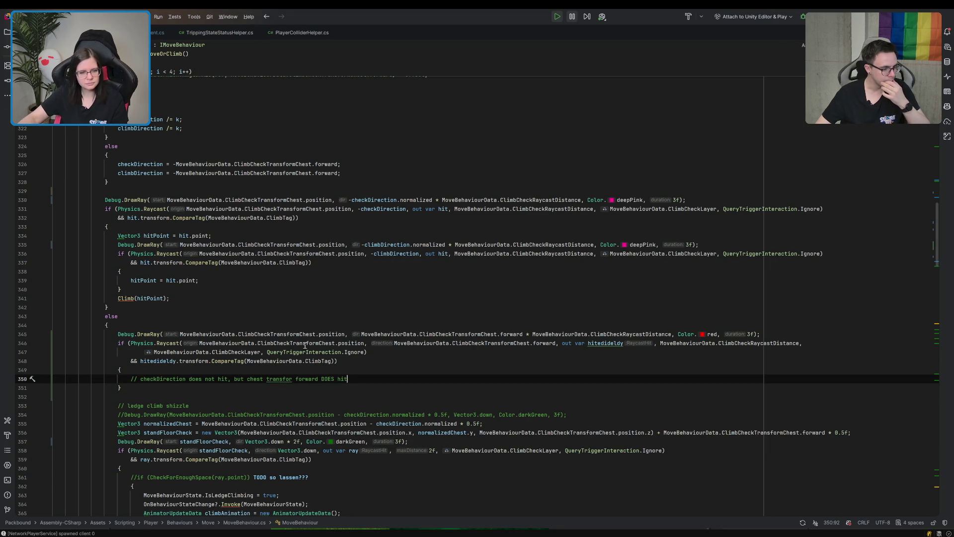
Fix the 'transform' typos and end the comment with ', so we use this now'
left_click(293, 379)
type("m")
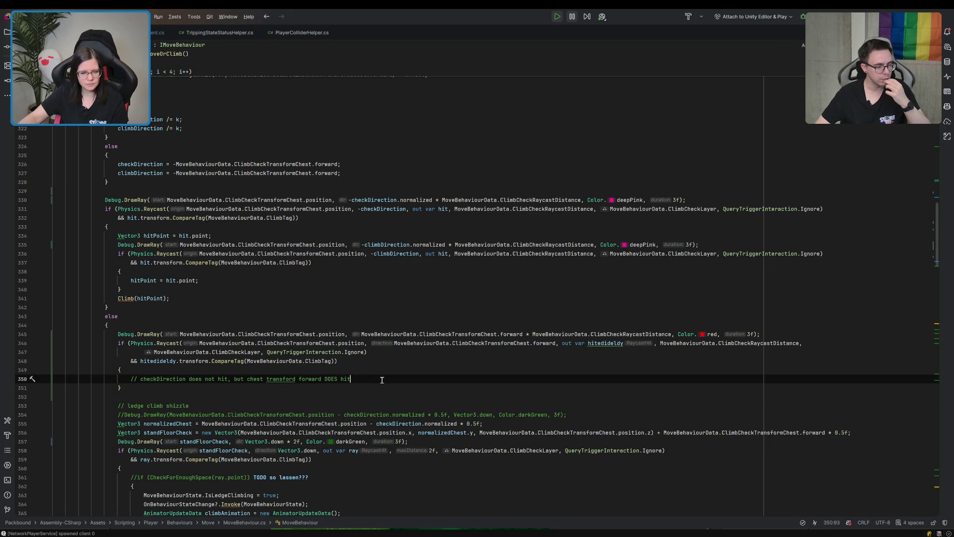
left_click(295, 378)
key("Delete")
type("m")
left_click(408, 377)
type(", so we use this now")
key("Return")
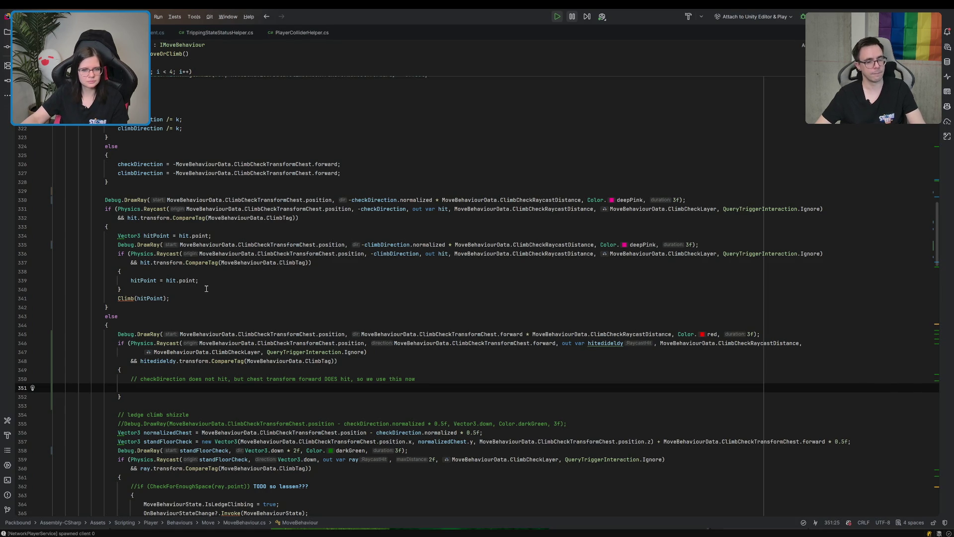
left_click(379, 253)
Copy the -climbDirection raycast and Climb block into the empty fallback braces
scroll(388, 254, "up", 5)
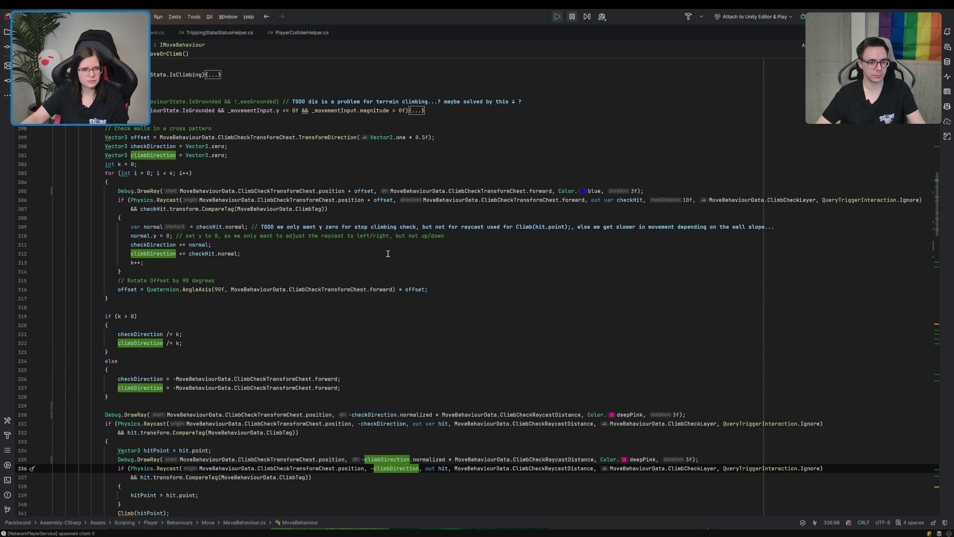
scroll(388, 253, "down", 7)
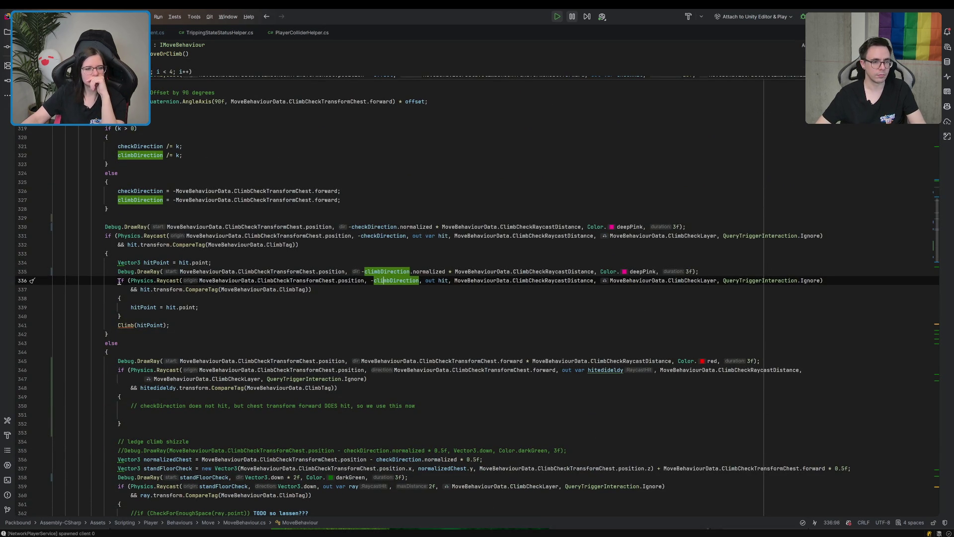
left_click(117, 281)
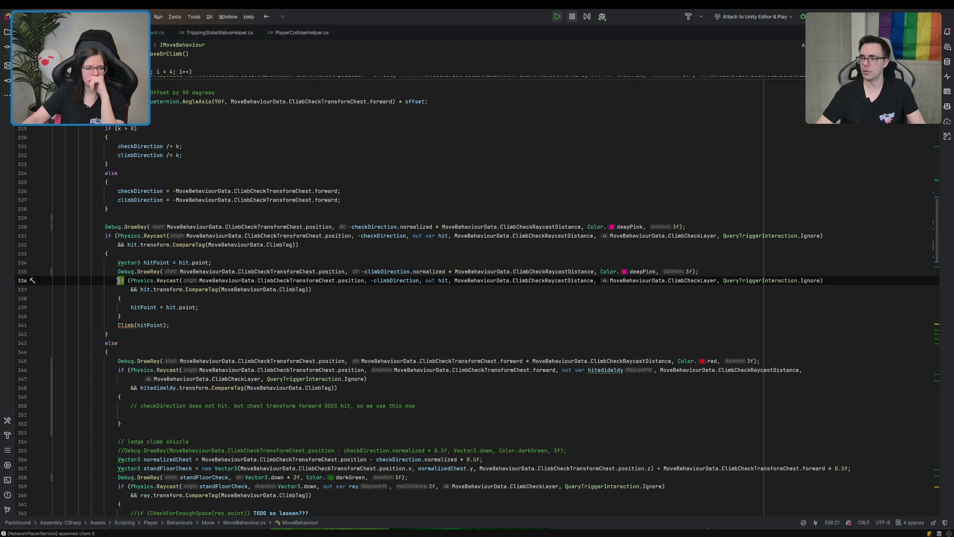
left_click_drag(118, 281, 177, 323)
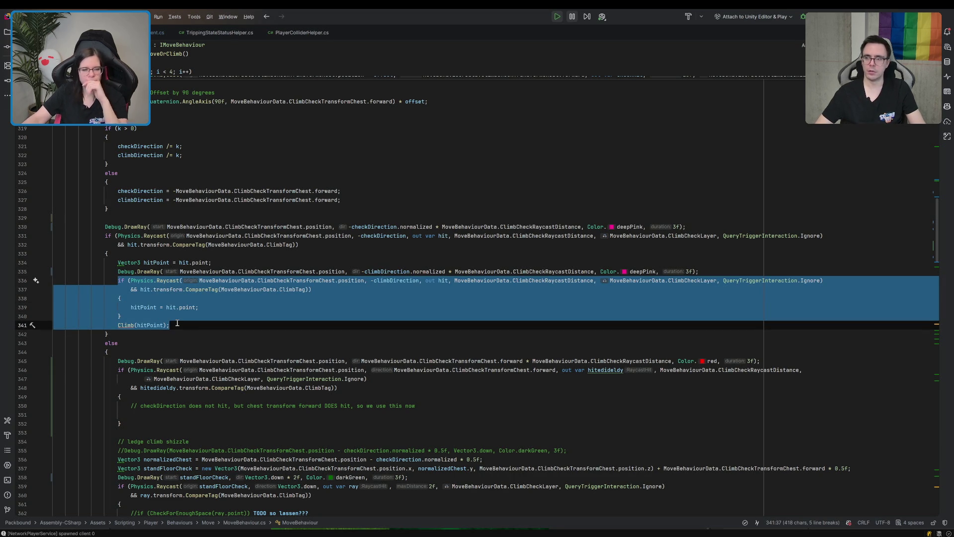
key("ctrl+c")
left_click(419, 415)
key("ctrl+v")
Replace the hitPoint assignment with Climb(hit.point) in the pasted block
triple_click(205, 457)
key("ctrl+x")
triple_click(221, 435)
key("ctrl+v")
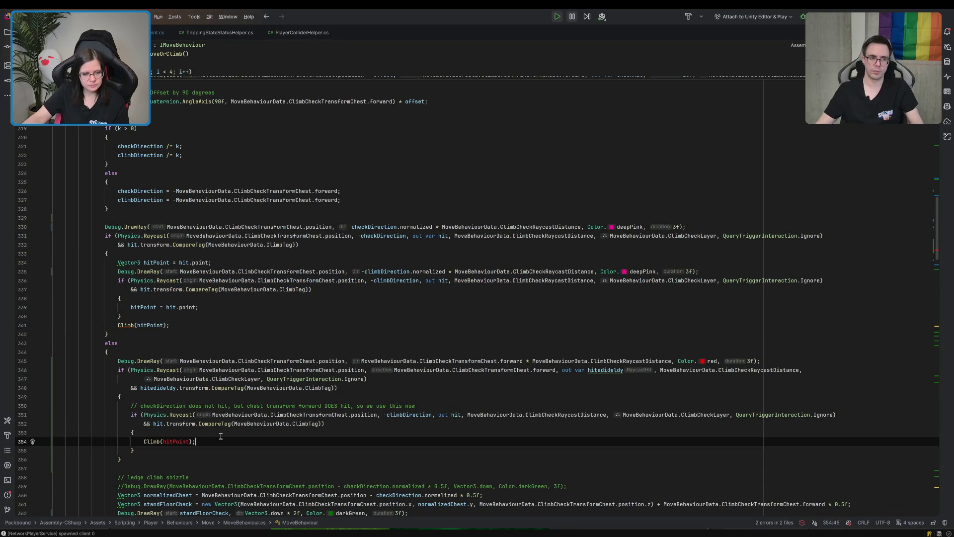
left_click(173, 441)
type(".")
key("Up")
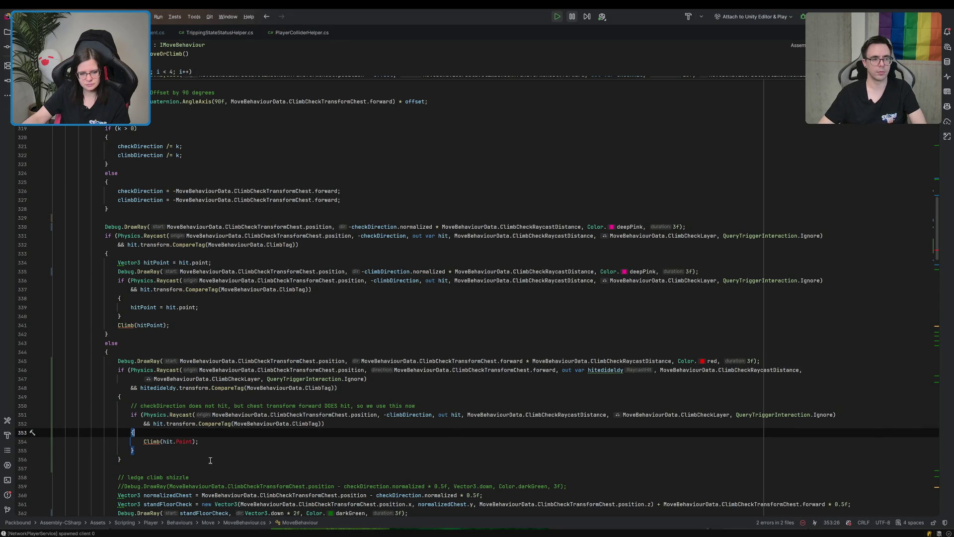
left_click(178, 442)
key("BackSpace")
type("p")
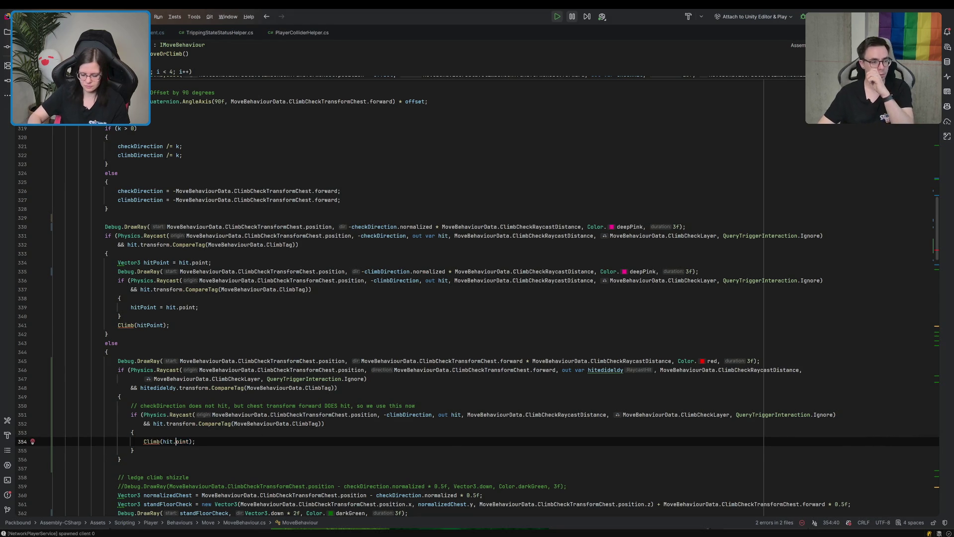
left_click(232, 451)
left_click(244, 438)
Add return; after the Climb call and switch to the Unity Editor
scroll(244, 439, "down", 7)
scroll(242, 436, "down", 7)
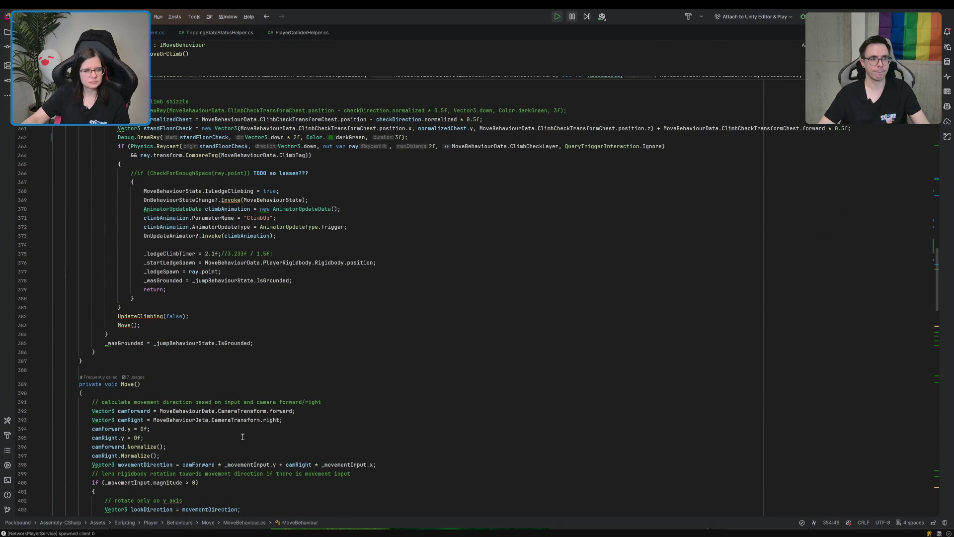
scroll(243, 436, "up", 6)
scroll(242, 436, "up", 7)
scroll(241, 436, "down", 6)
key("Return")
type("return;")
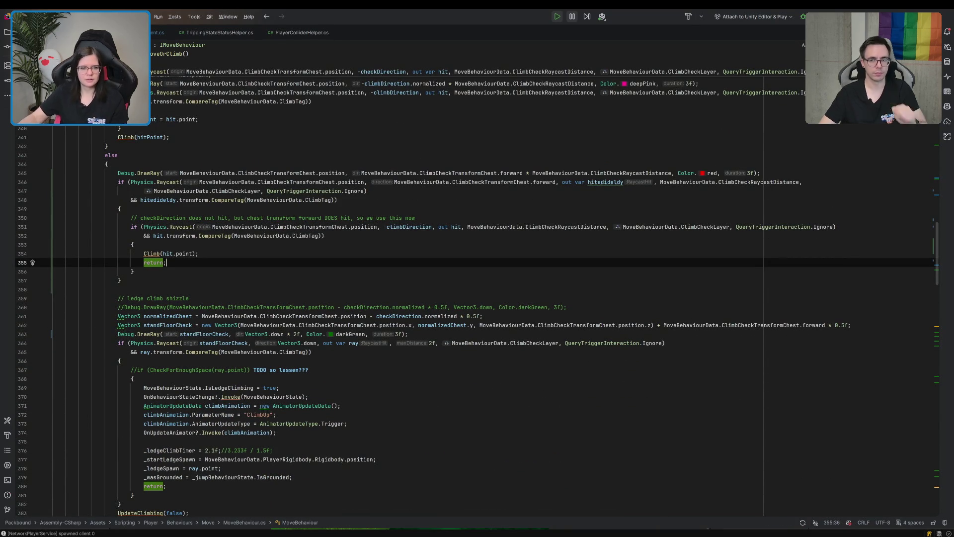
left_click(439, 197)
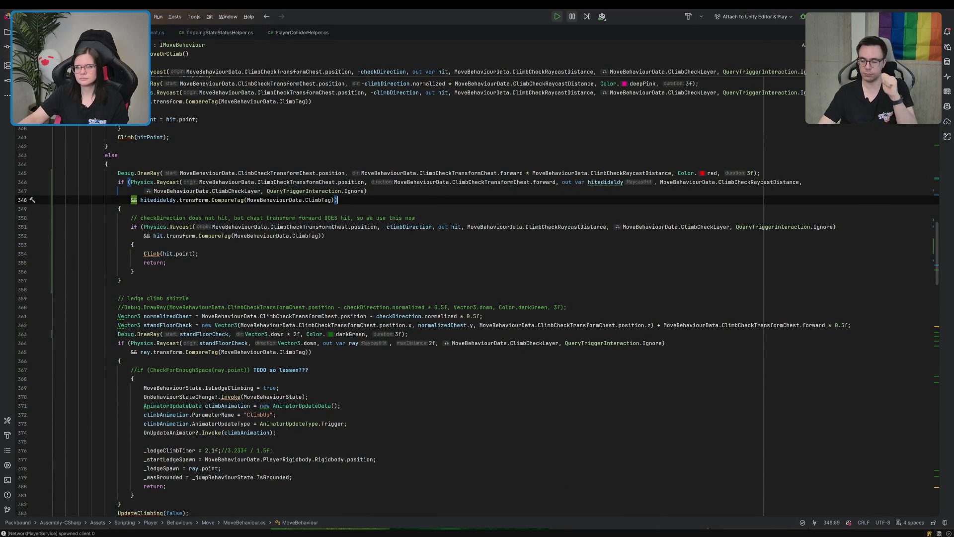
key("alt+Tab")
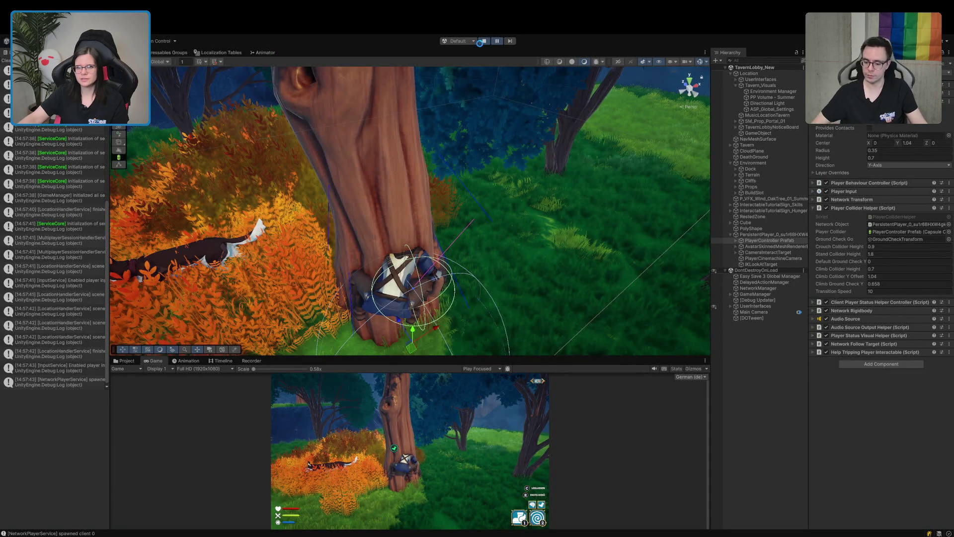
Stop the running playtest so the Boot scene's title screen shows
left_click(479, 43)
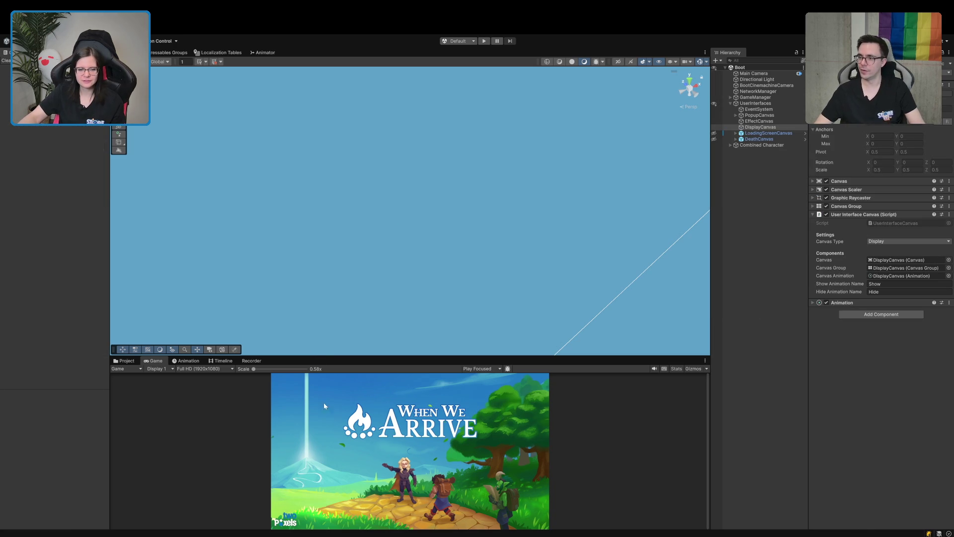
Enlarge the Game view, start play mode and choose Einzelspieler from the main menu
left_click_drag(335, 358, 333, 246)
left_click(126, 249)
left_click(484, 41)
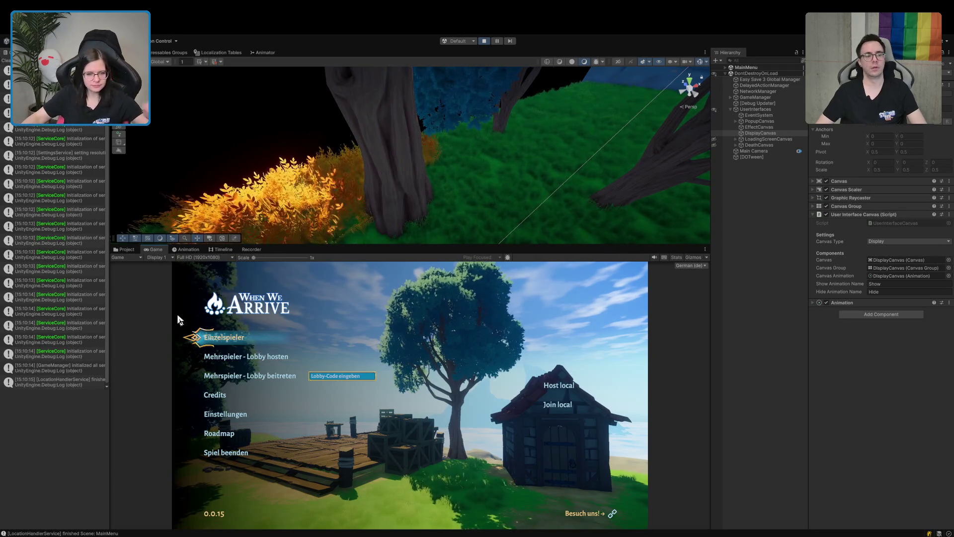
left_click(218, 340)
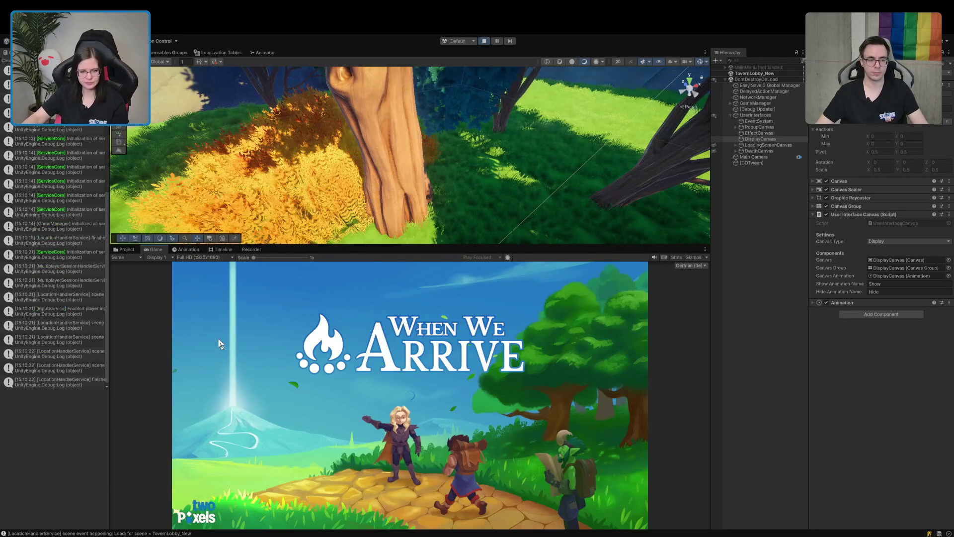
Run the character out of the tavern, past the portal, and drop off the cliff edge
key("w")
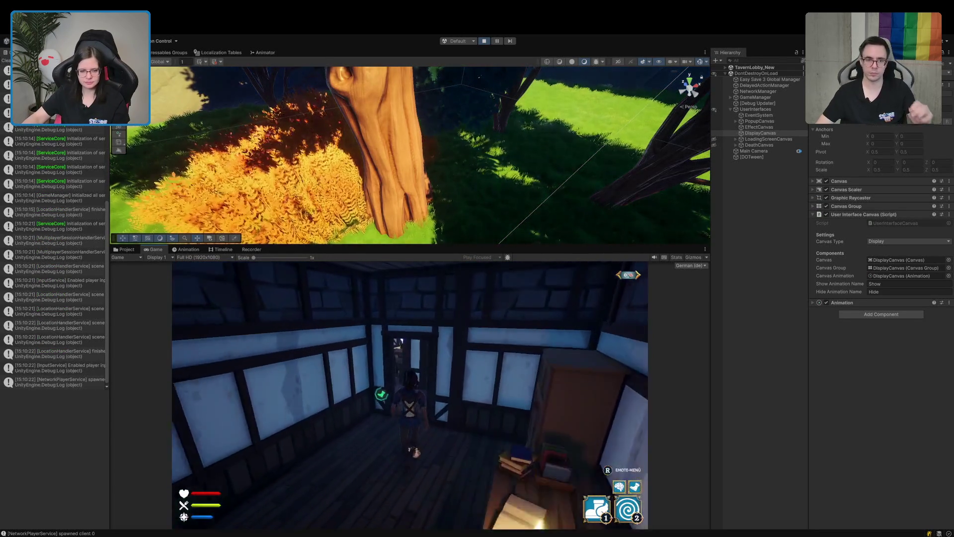
key("w")
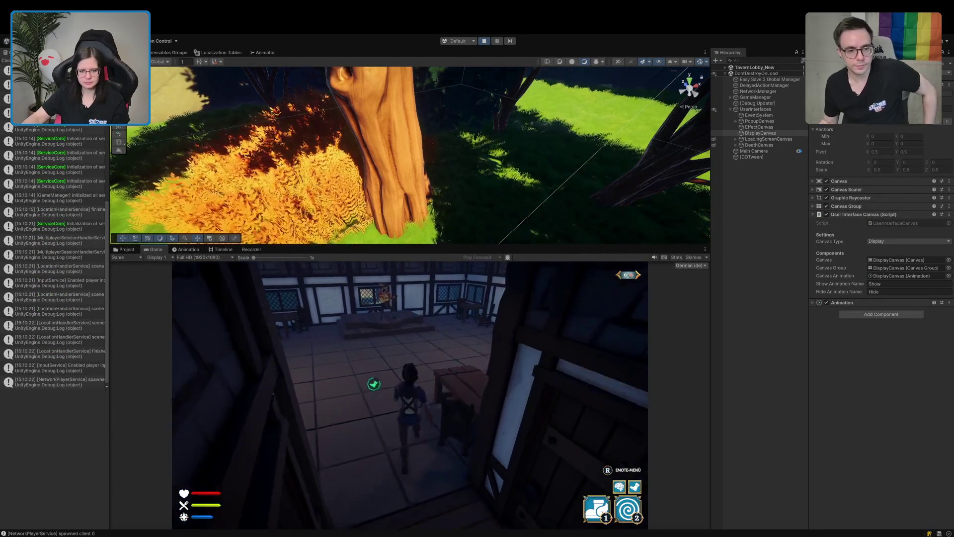
key("w")
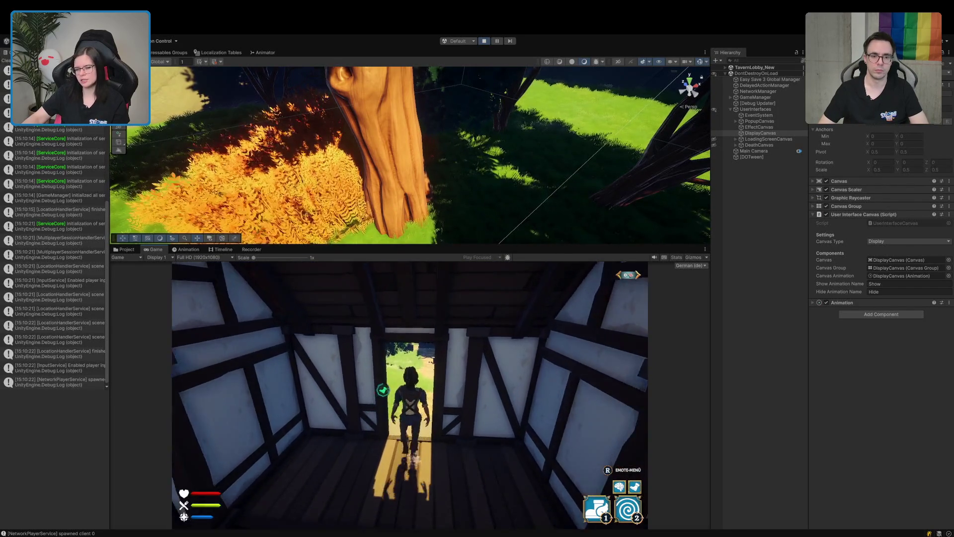
key("w")
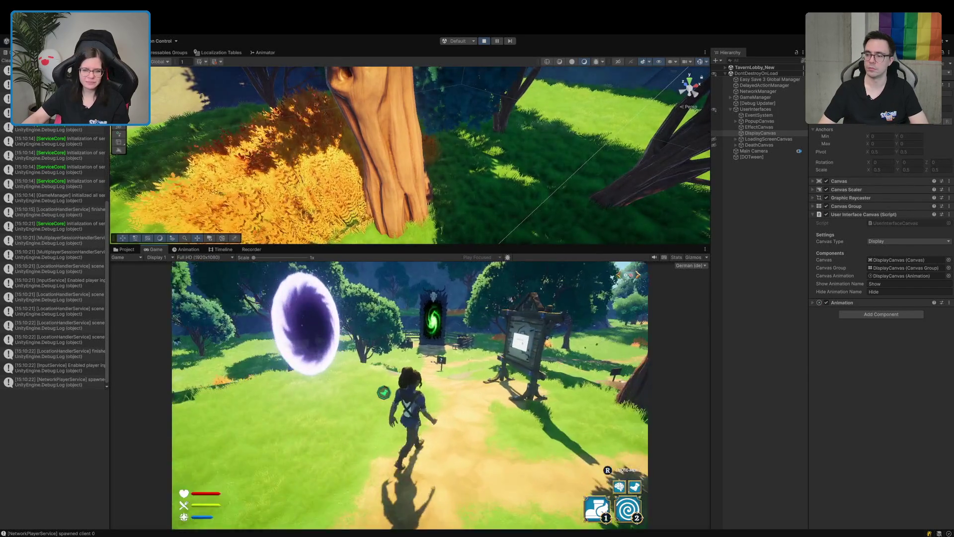
key("w")
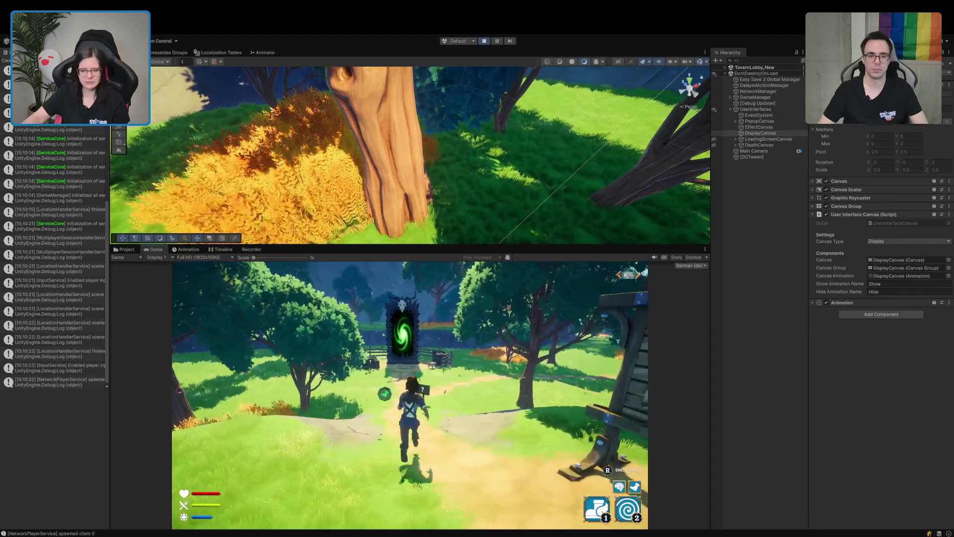
key("a")
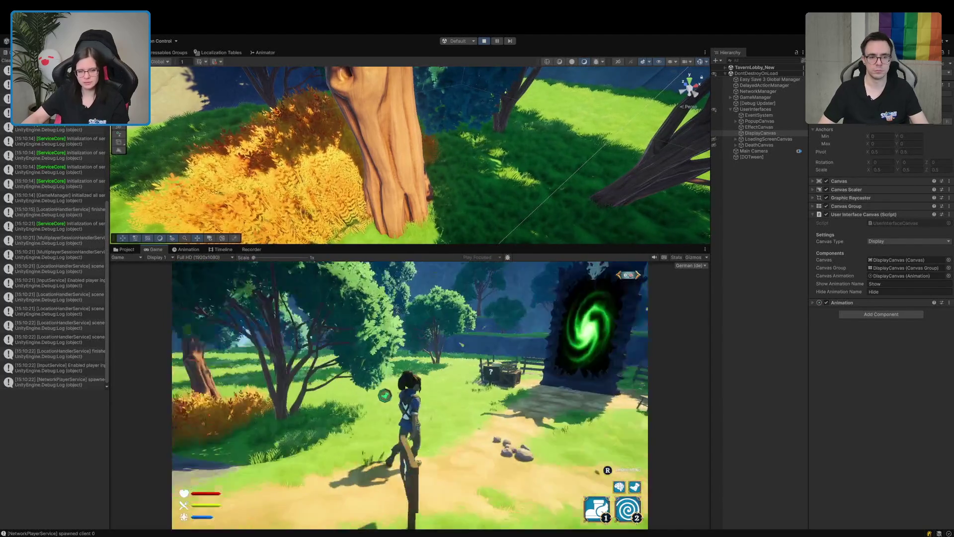
key("w")
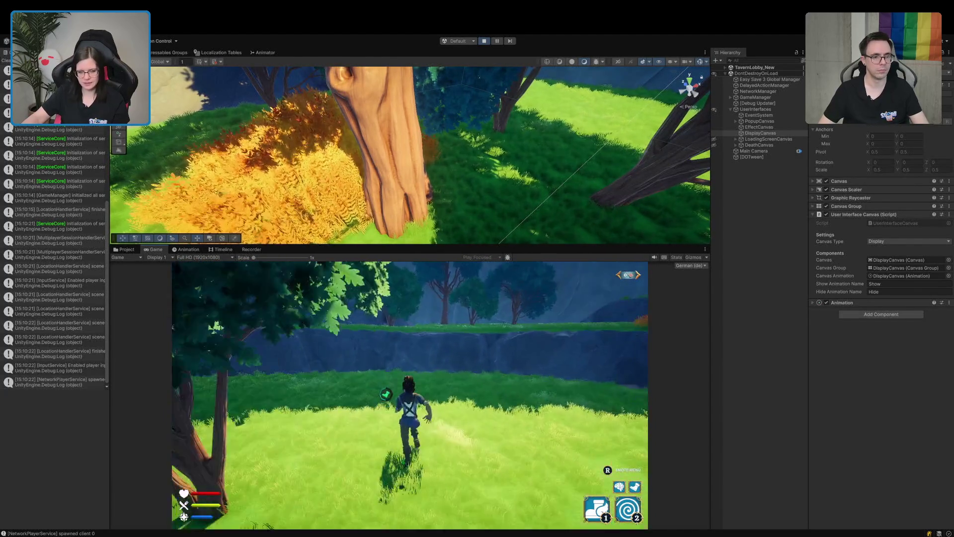
key("w")
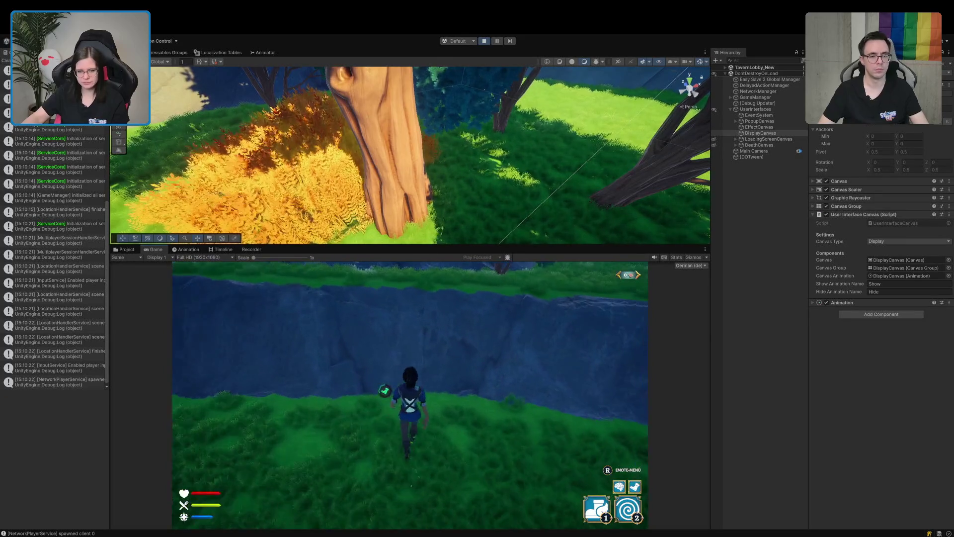
key("w")
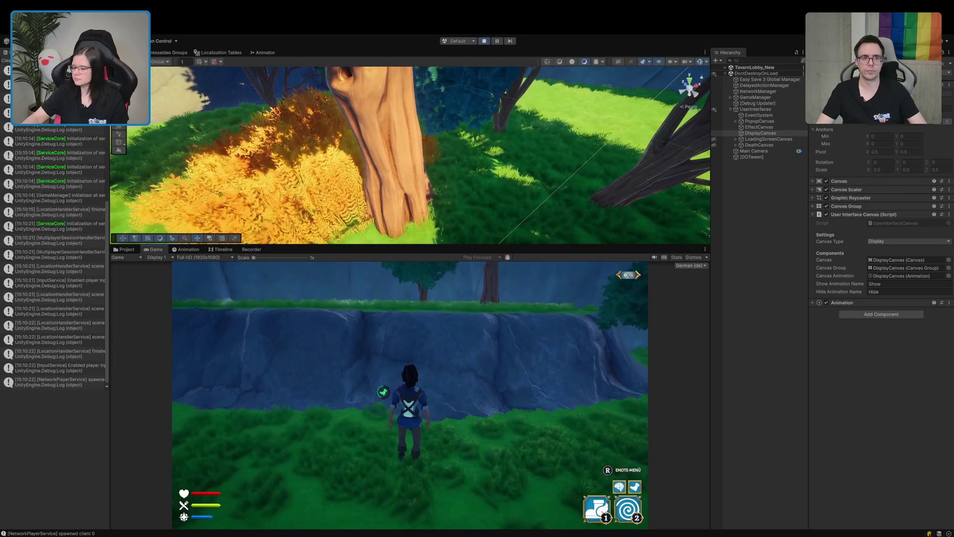
key("a")
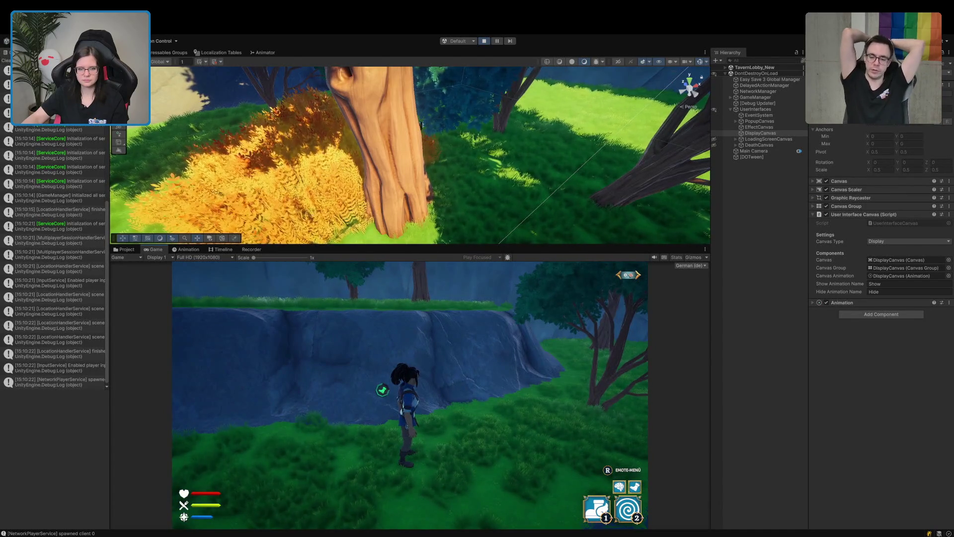
Walk along the cliff ledge, through the orange bushes and across the meadow to a tree
key("w")
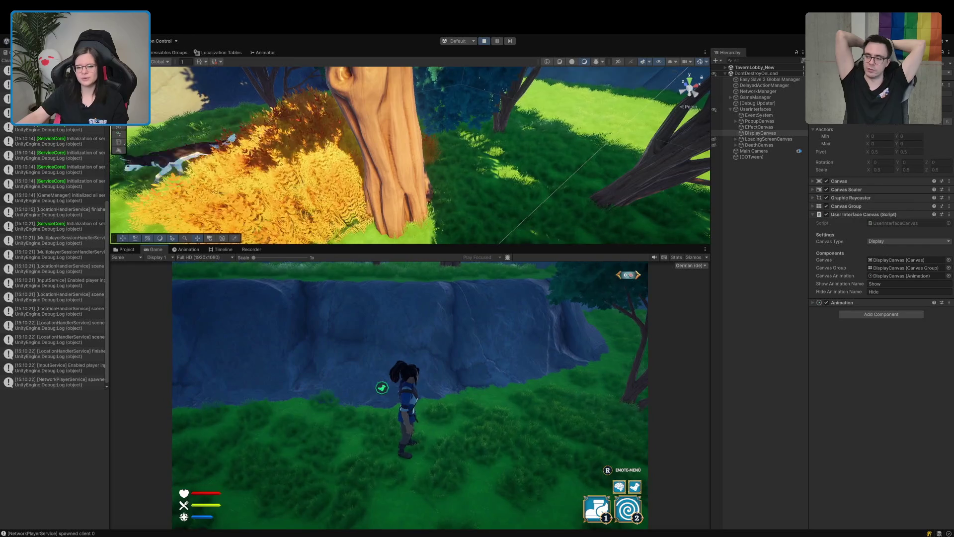
key("w")
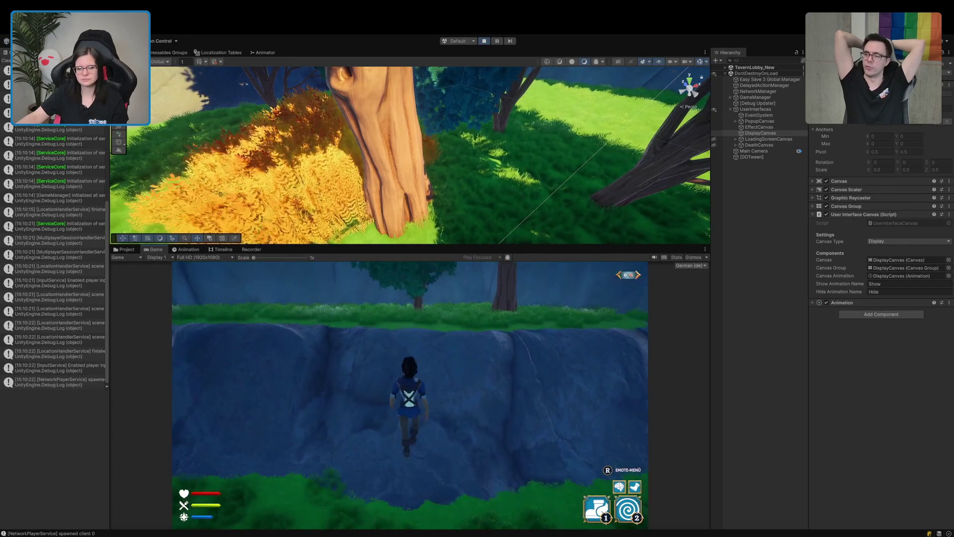
key("w")
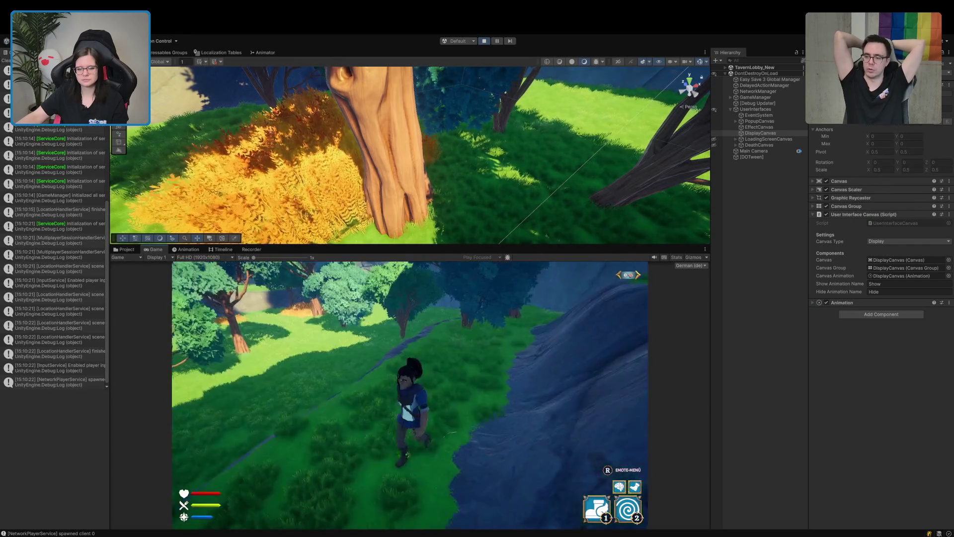
key("w")
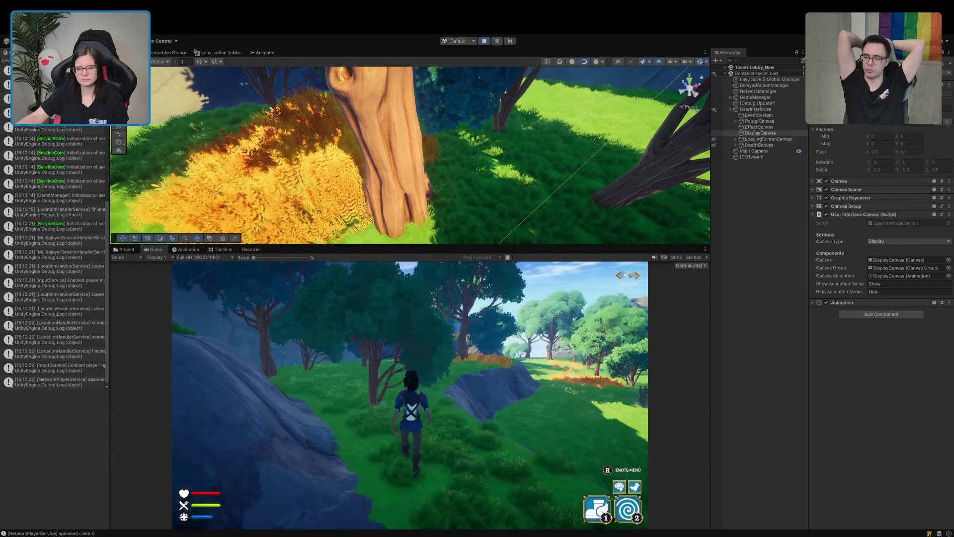
key("w")
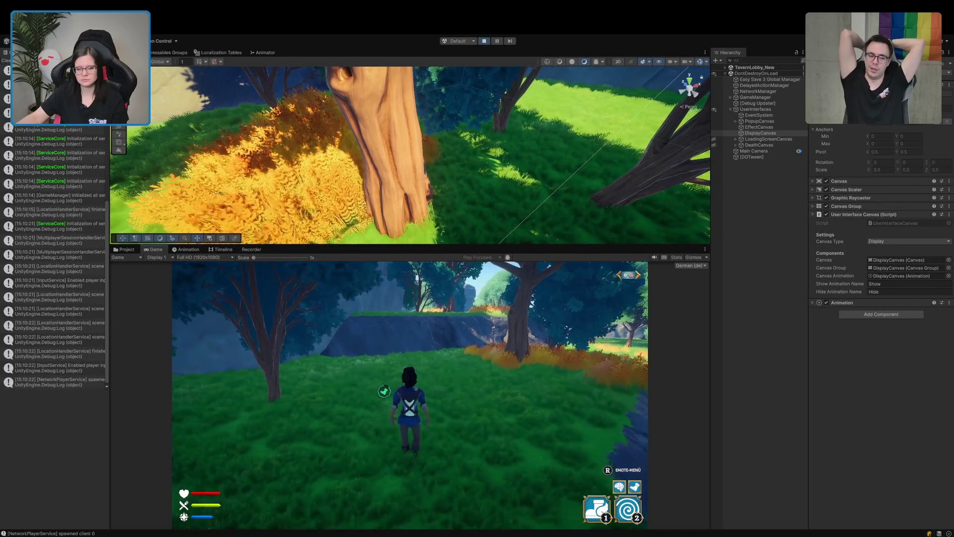
key("w")
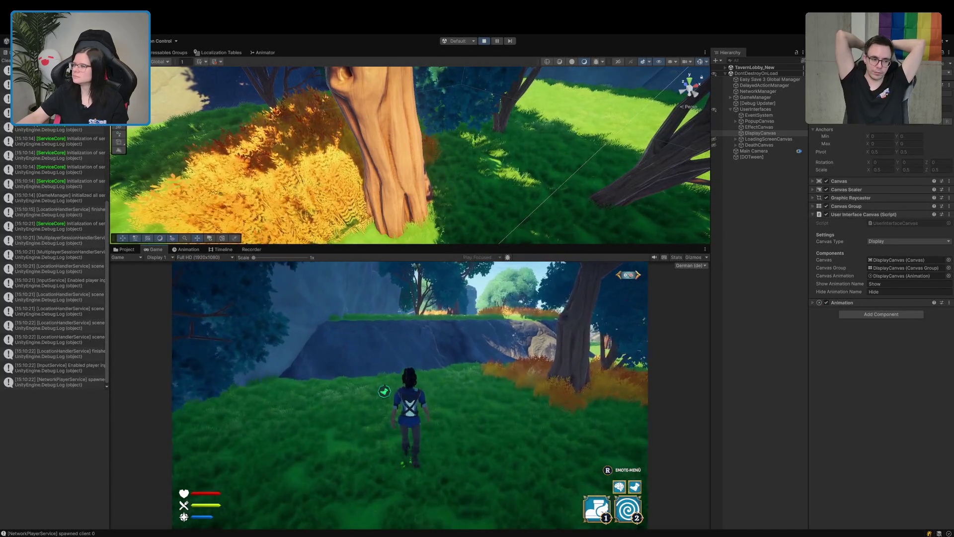
key("w")
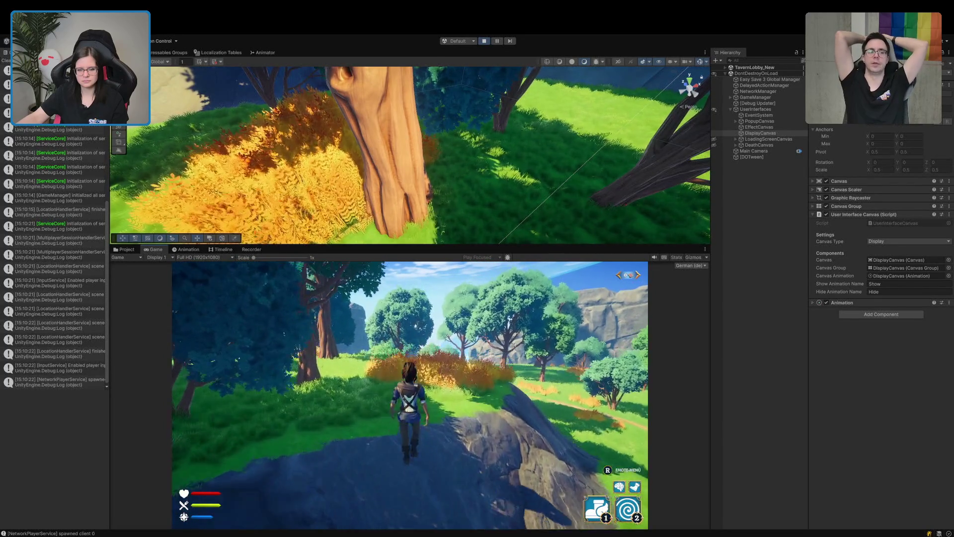
key("w")
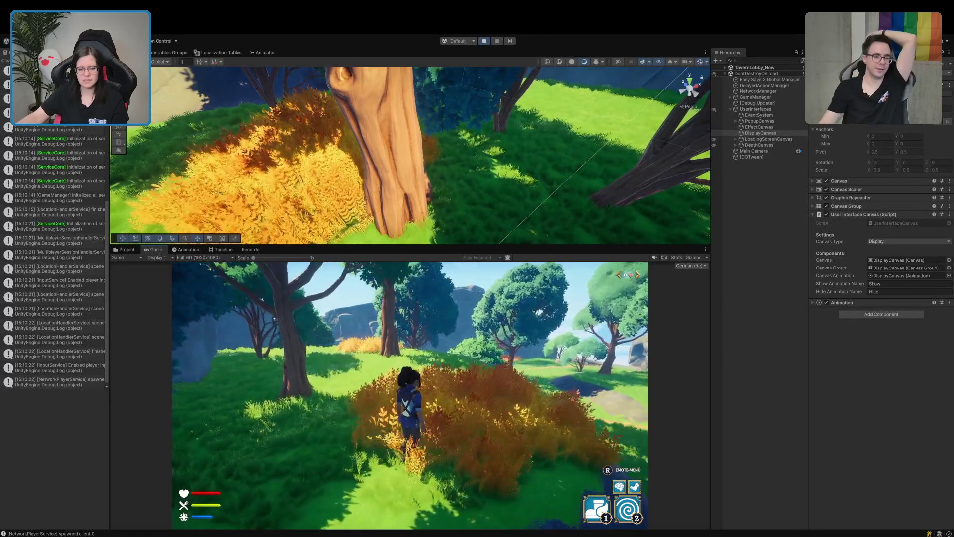
key("w")
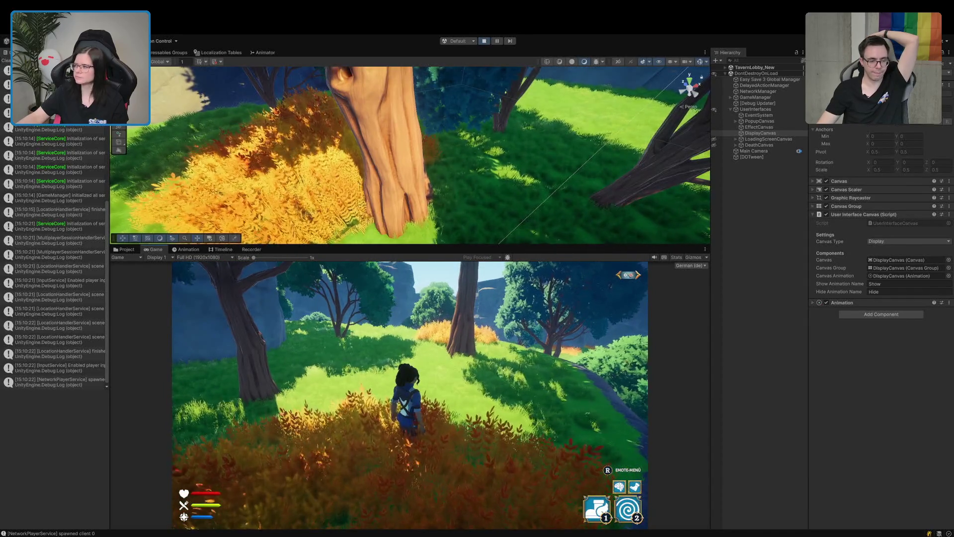
key("w")
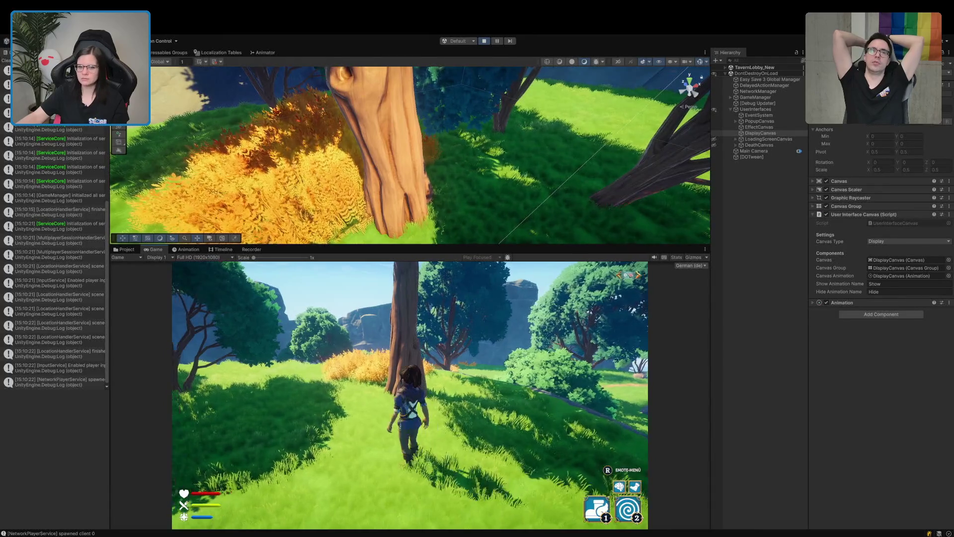
key("d")
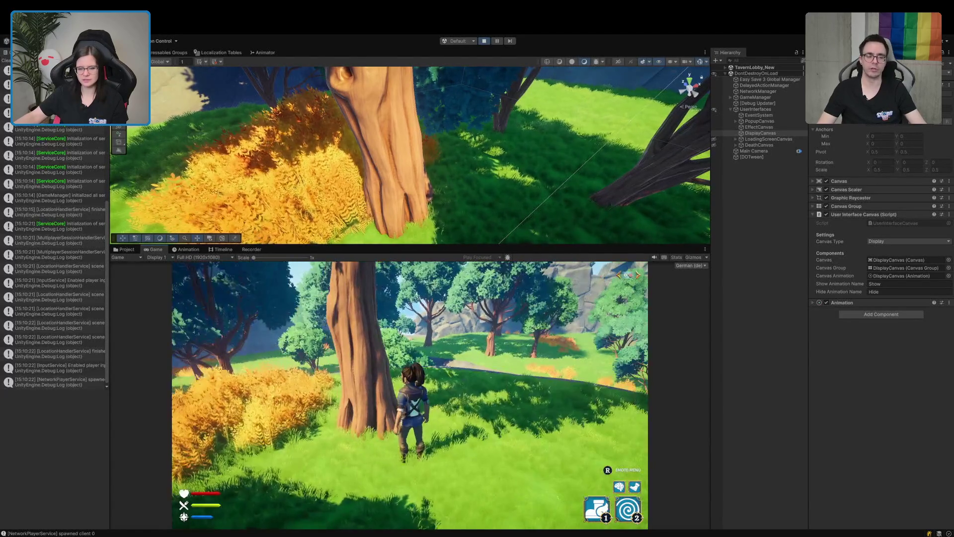
key("w")
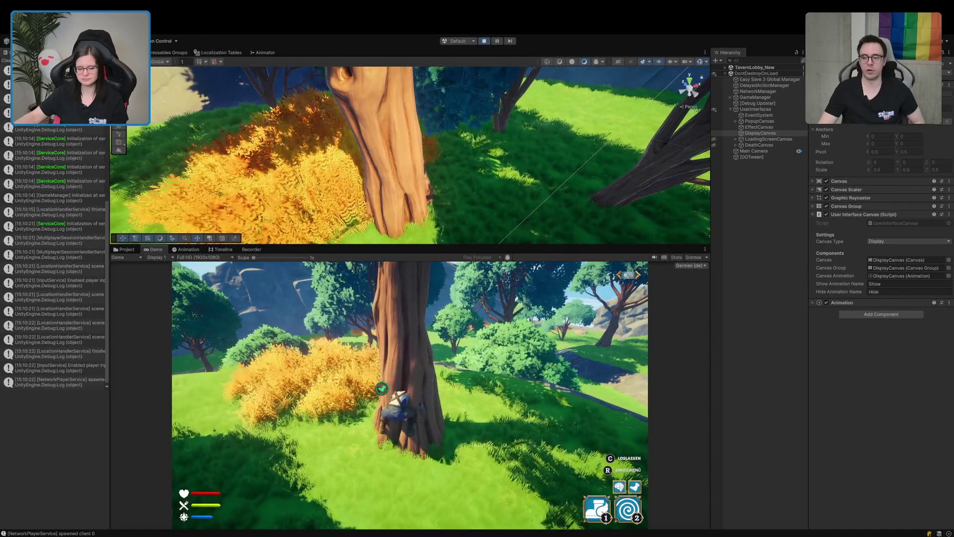
Release the tree and select PlayerController Prefab under PersistentPlayer_0 in the Hierarchy
key("c")
mouse_move(512, 172)
left_mouse_down()
mouse_move(524, 181)
mouse_move(436, 162)
mouse_move(473, 246)
left_mouse_up()
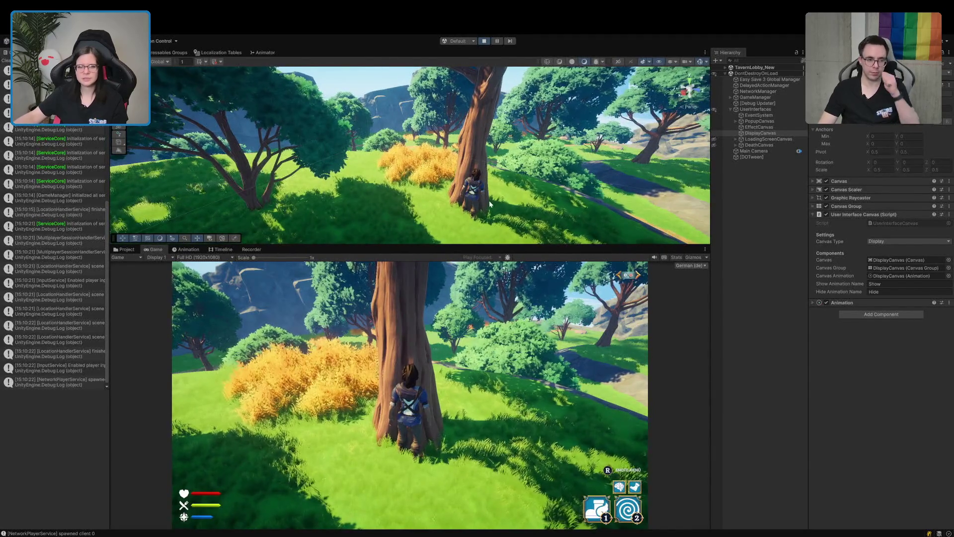
left_click(725, 68)
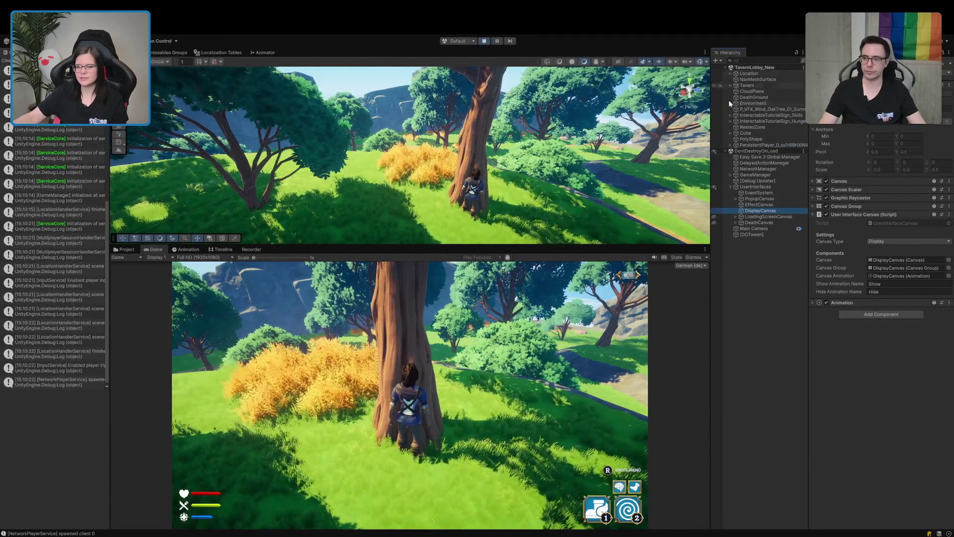
left_click(735, 144)
left_click(730, 145)
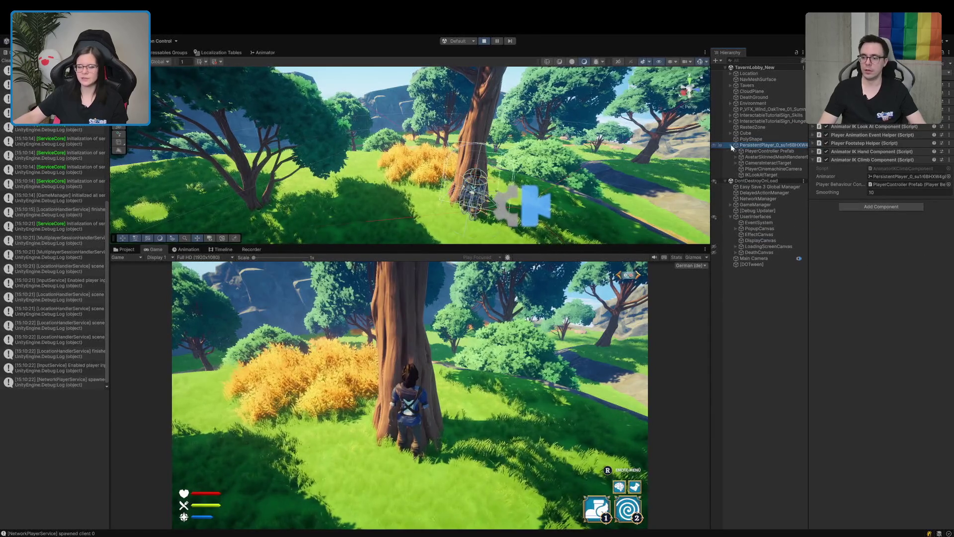
left_click(760, 151)
Climb and release the tree twice, then return to MoveBehaviour.cs line 369 in Rider
left_click(369, 417)
key("w")
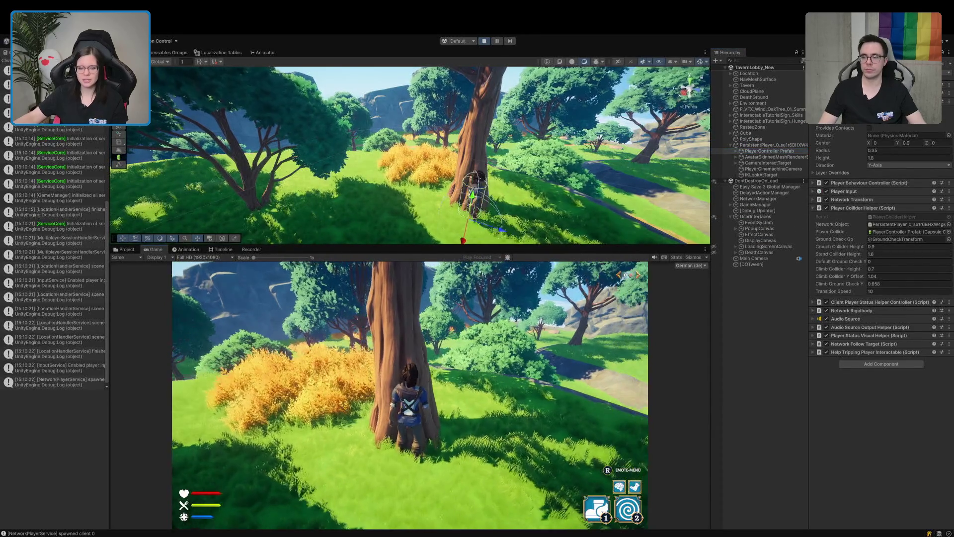
key("w")
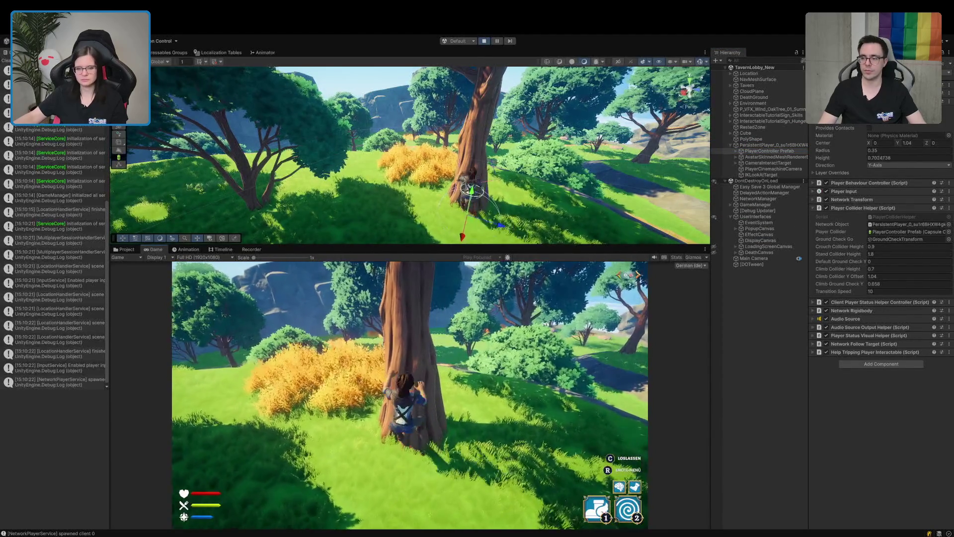
key("c")
key("w")
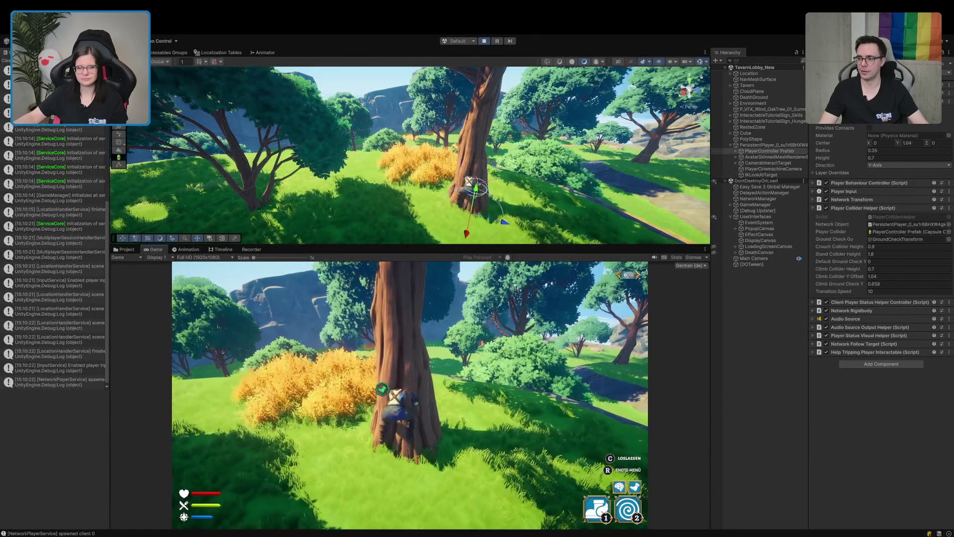
key("c")
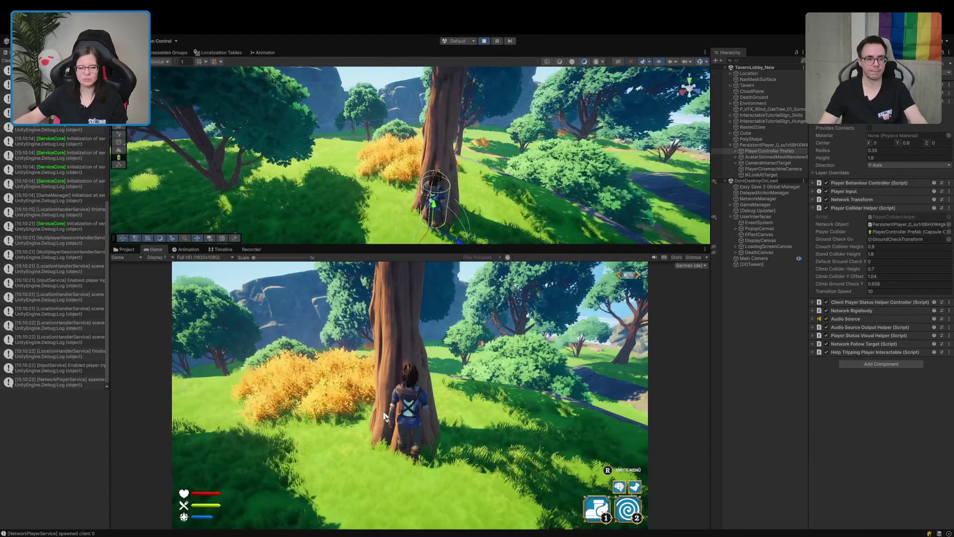
key("alt+Tab")
left_click(348, 387)
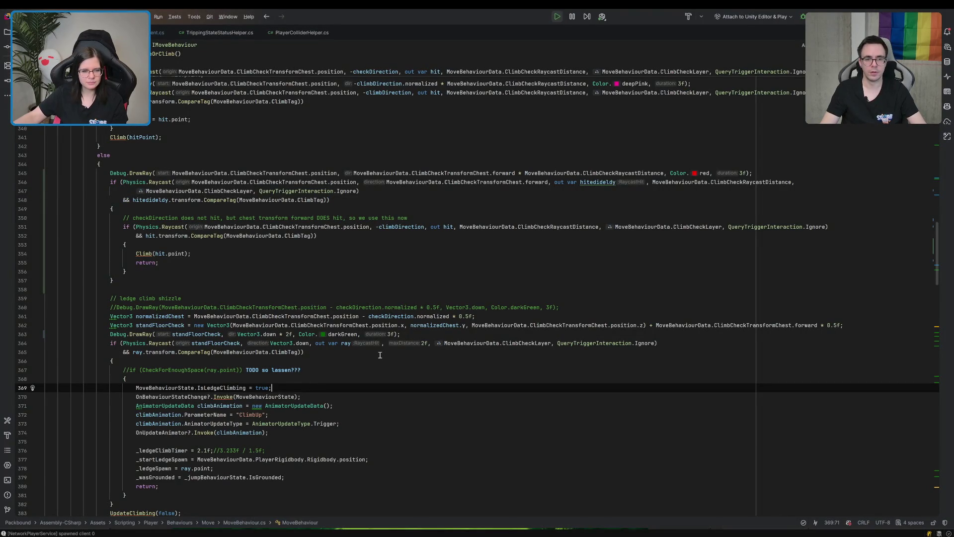
Review the climbDirection raycast fallback from line 351 without edits, then return to Unity
scroll(380, 355, "up", 3)
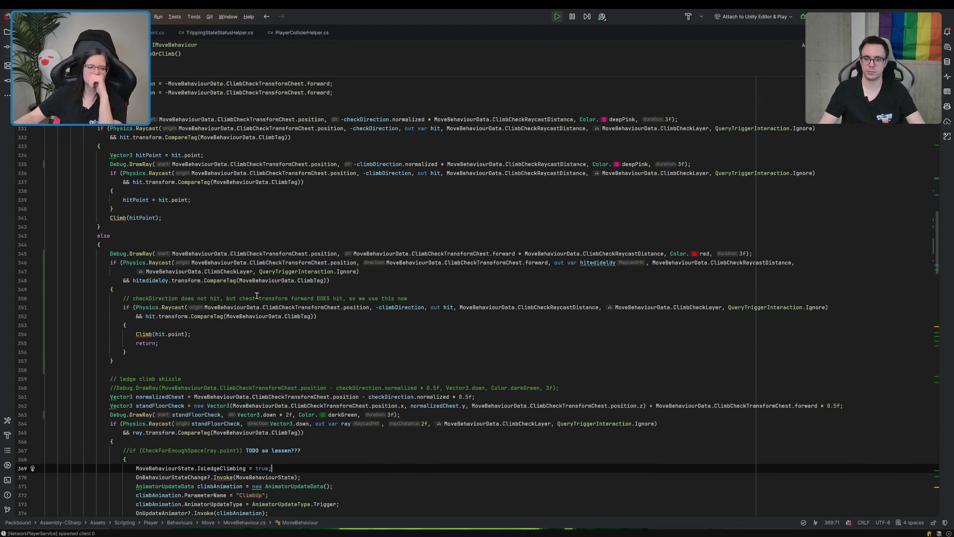
left_click(401, 308)
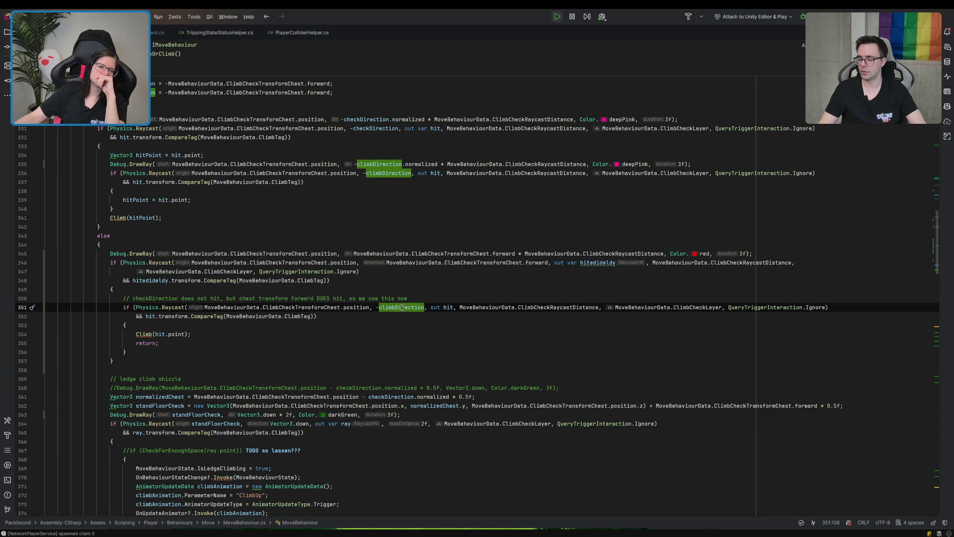
scroll(402, 308, "up", 8)
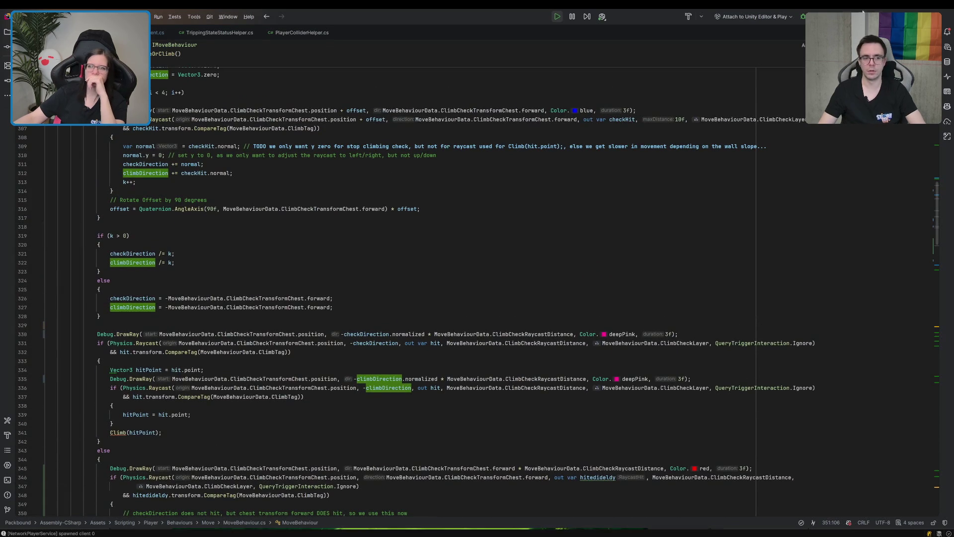
key("alt+Tab")
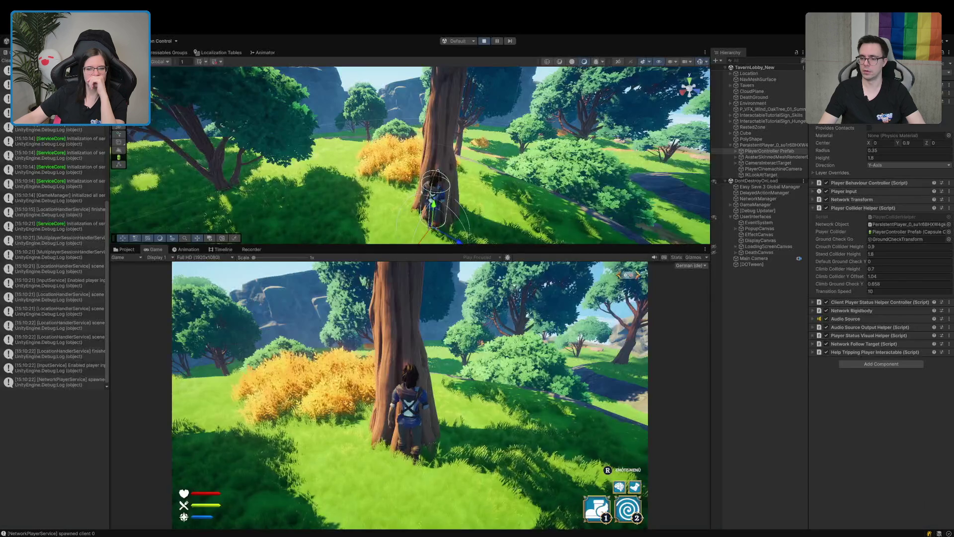
Orbit the Scene view around the player stuck at the tree trunk, then return to MoveBehaviour.cs in Rider
key("f")
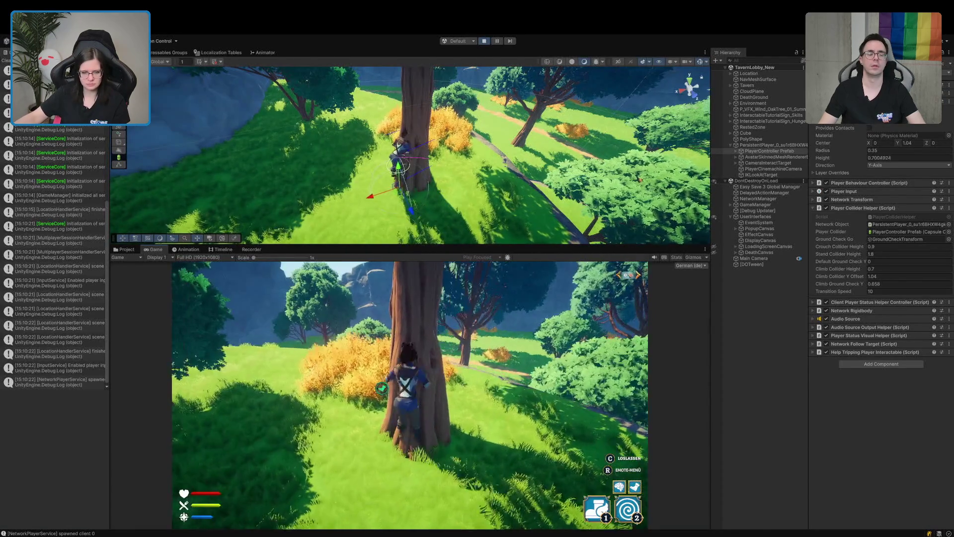
key("ctrl+5")
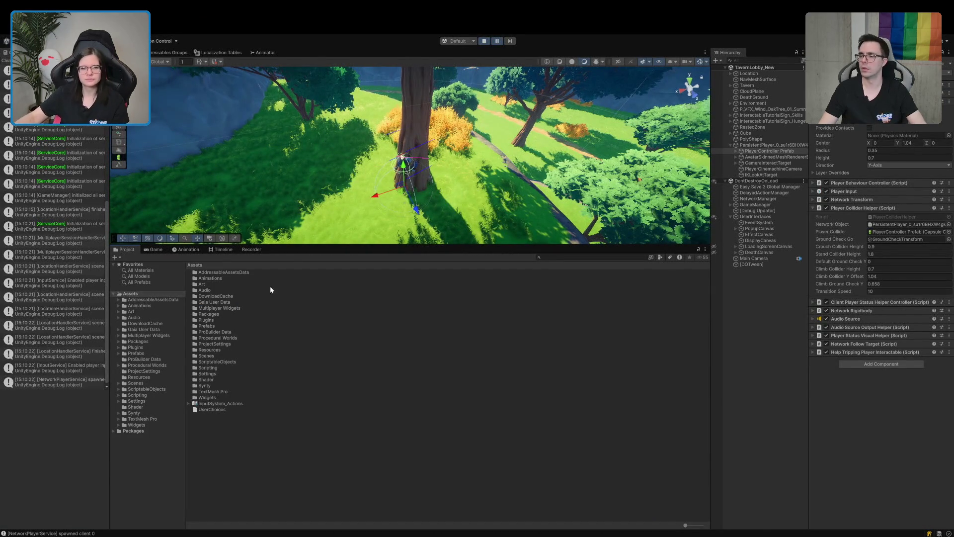
mouse_move(298, 208)
left_mouse_down()
mouse_move(445, 252)
mouse_move(423, 246)
left_mouse_up()
scroll(319, 223, "up", 5)
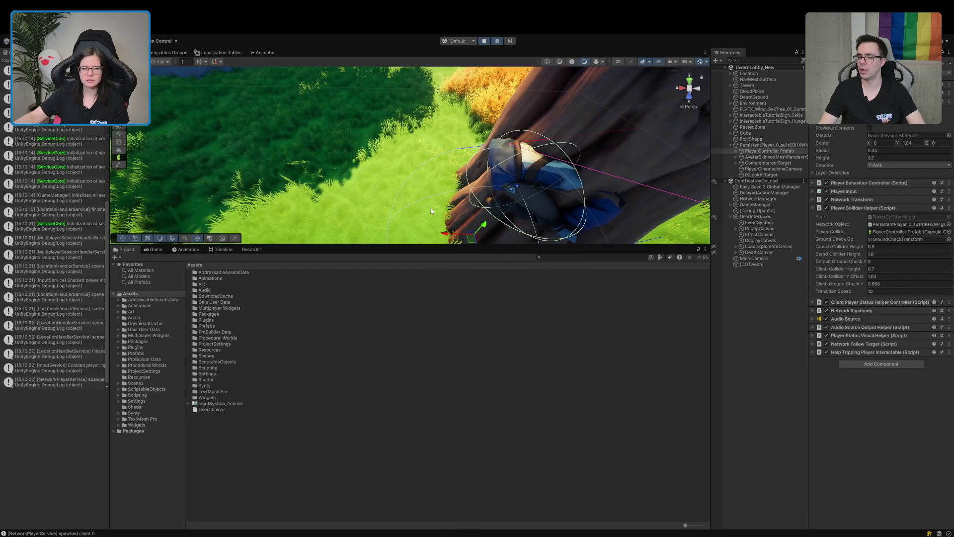
scroll(430, 210, "down", 3)
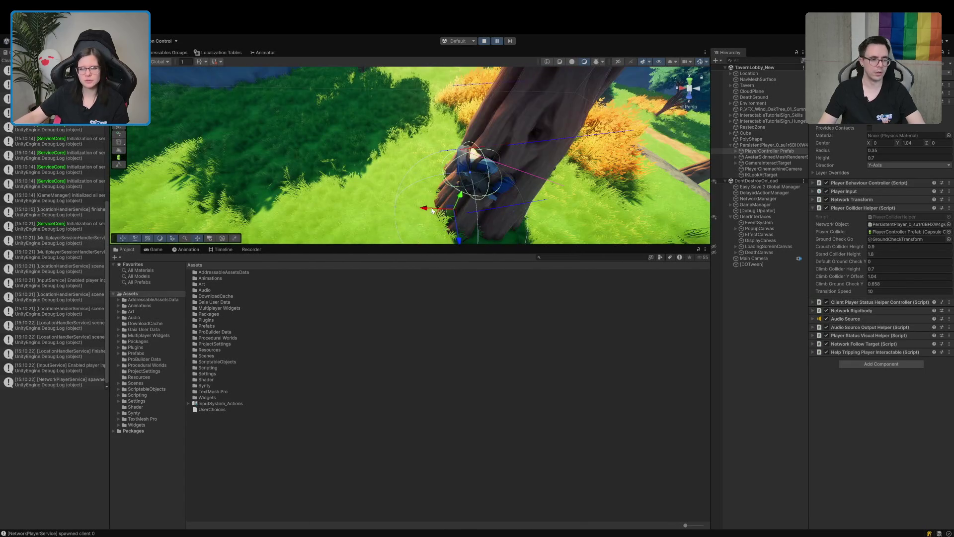
mouse_move(454, 193)
left_mouse_down()
mouse_move(382, 182)
mouse_move(379, 191)
left_mouse_up()
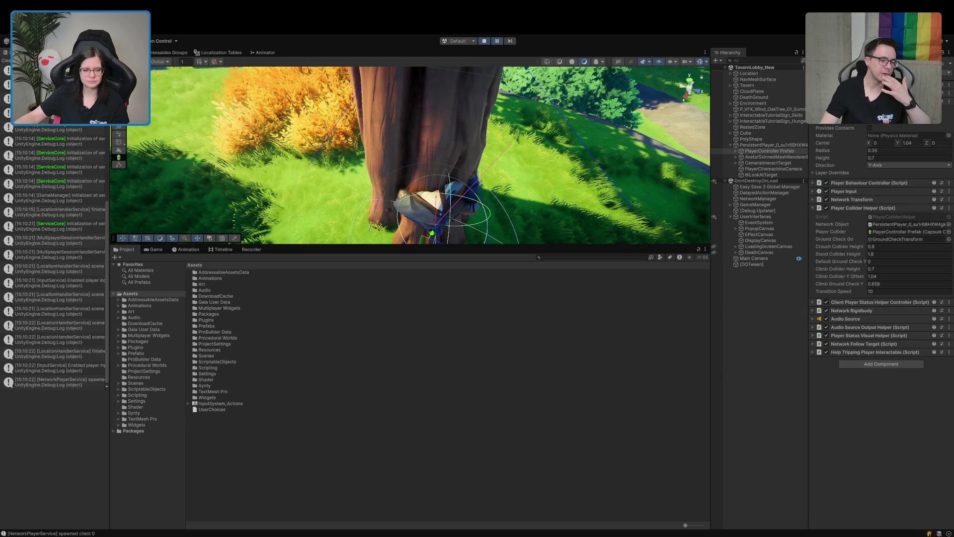
key("alt+Tab")
scroll(387, 308, "down", 5)
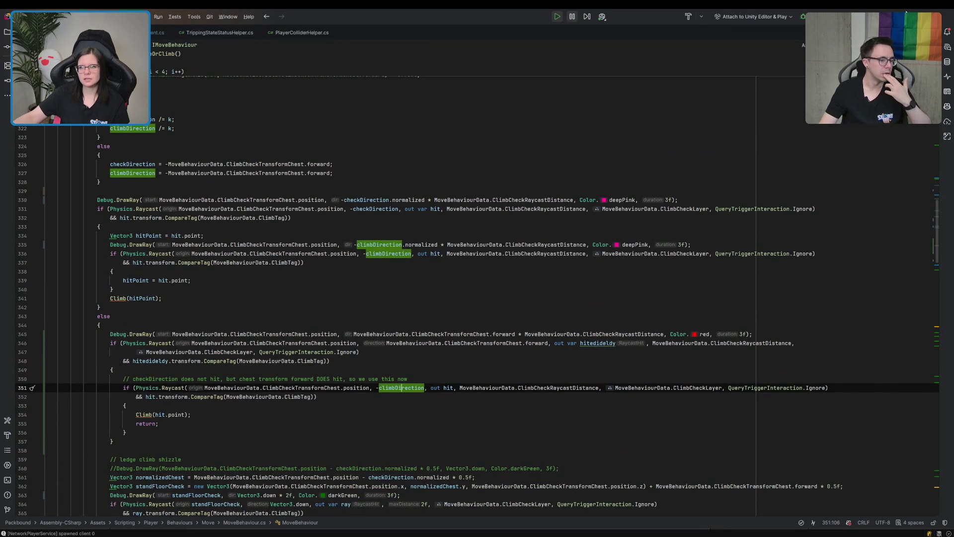
Stop Unity's play mode and come back to the script in Rider
key("alt+Tab")
key("ctrl+p")
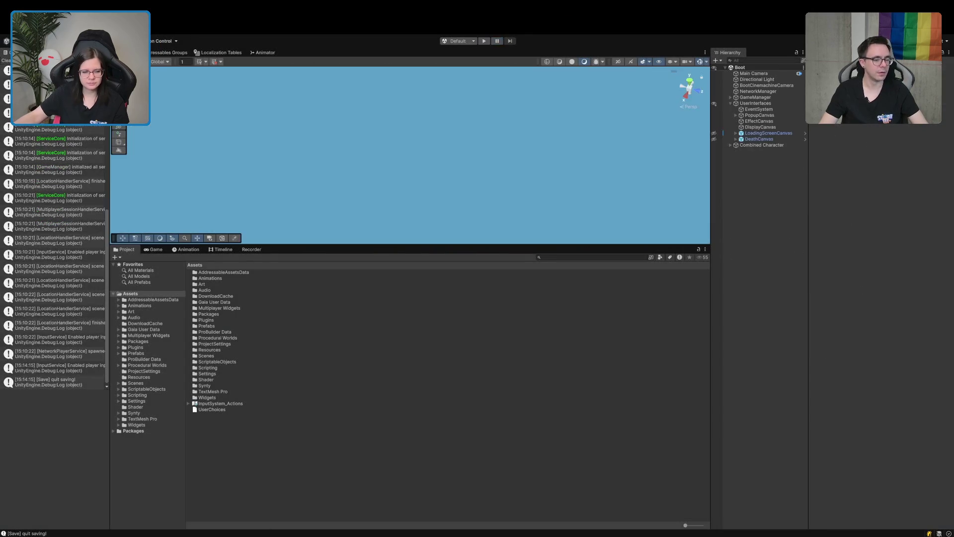
key("alt+Tab")
Change the line 335 debug ray colour from deepPink to Color.paleVioletRed
scroll(300, 430, "down", 3)
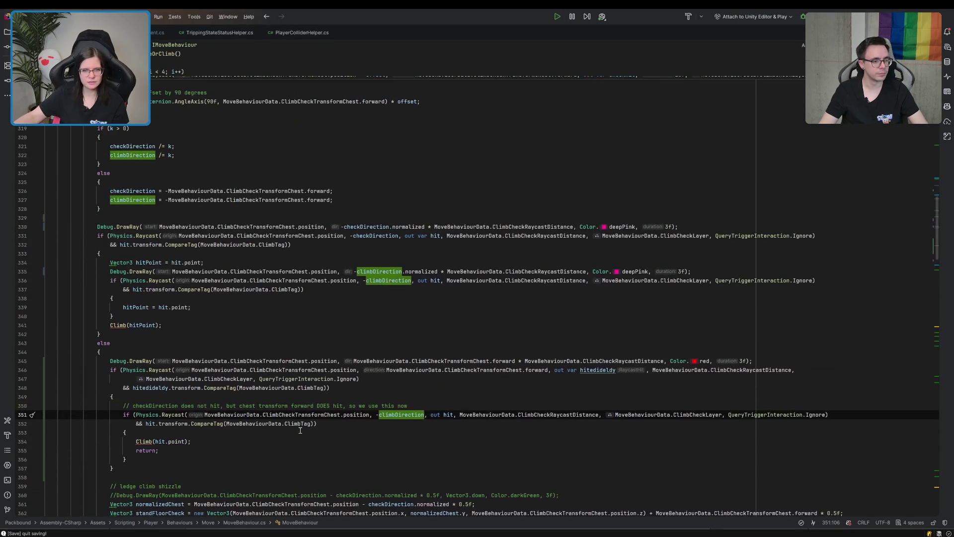
left_click(638, 271)
double_click(640, 272)
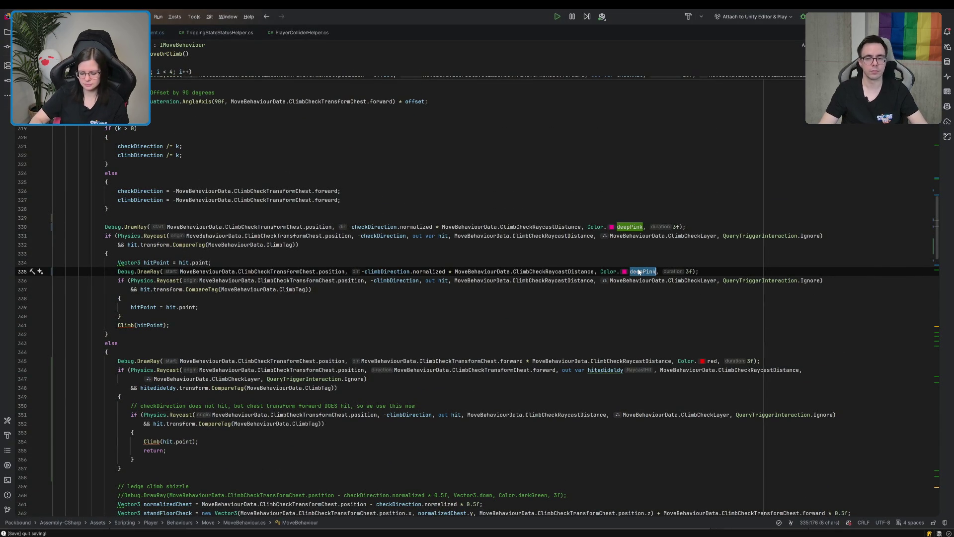
key("BackSpace")
key("BackSpace")
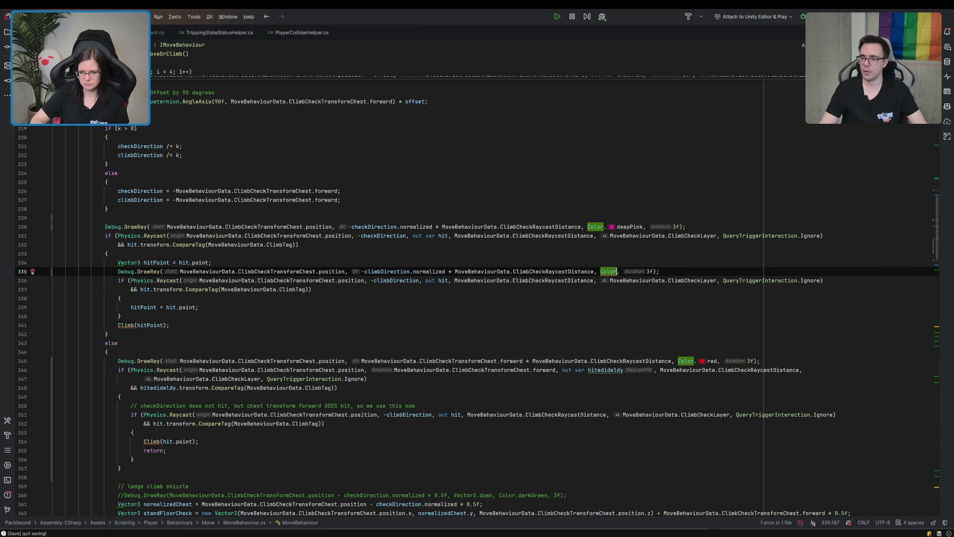
type(".v")
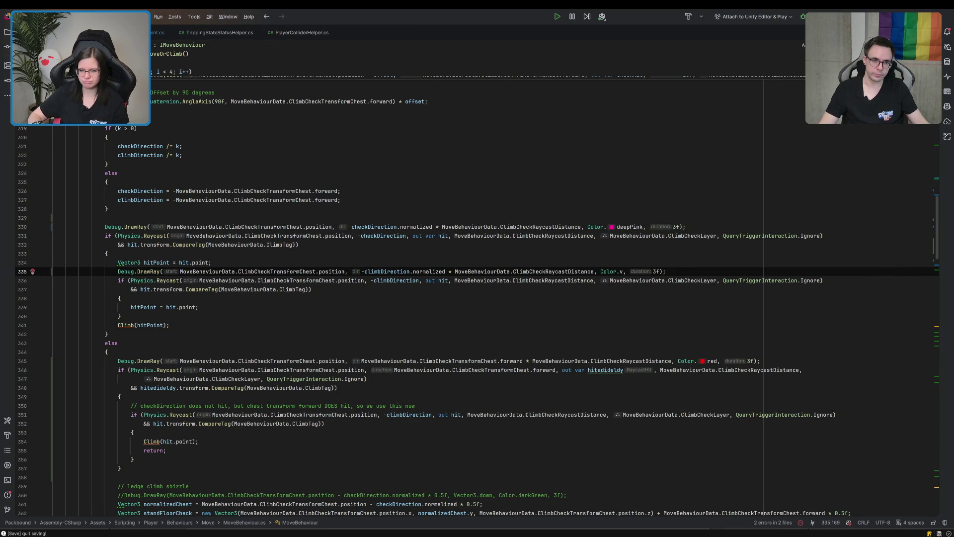
key("Return")
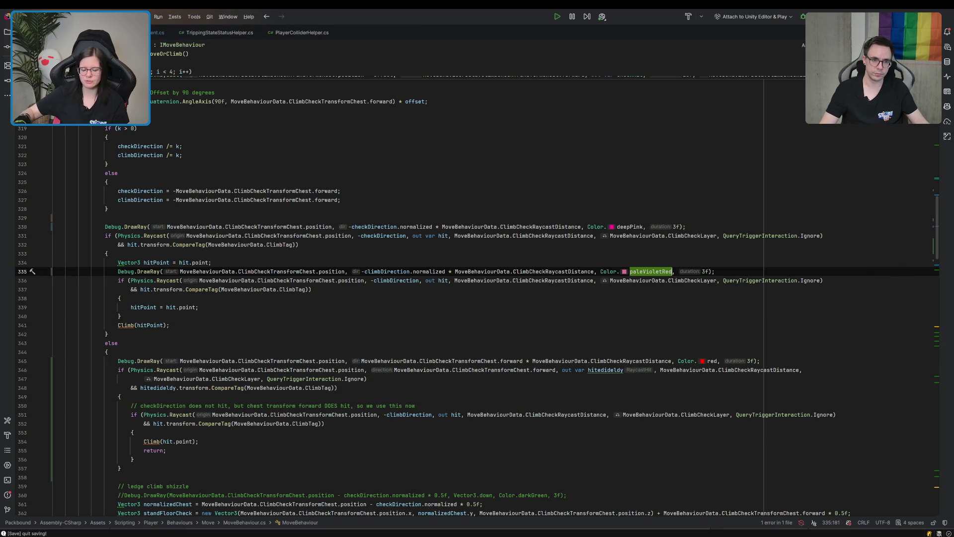
scroll(628, 250, "down", 5)
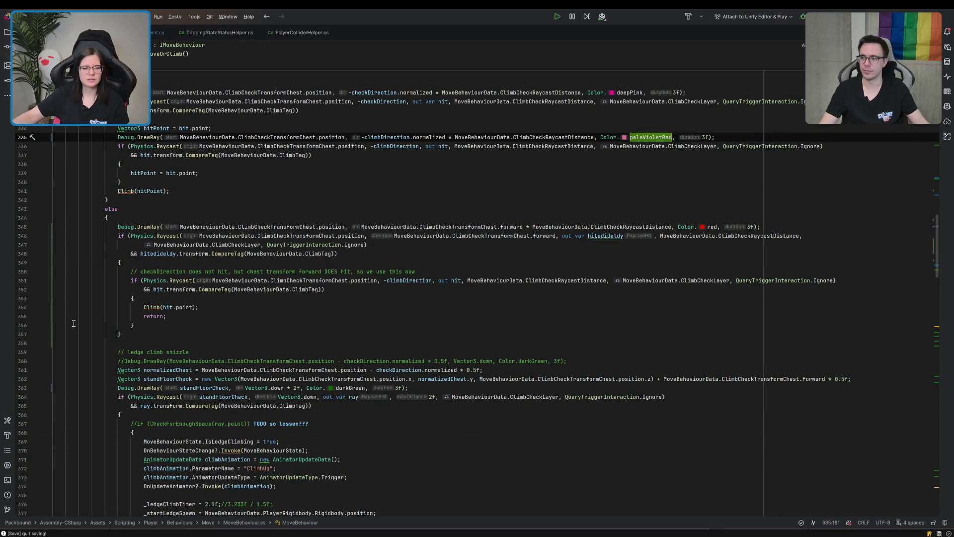
left_click_drag(145, 308, 166, 317)
key("ctrl+c")
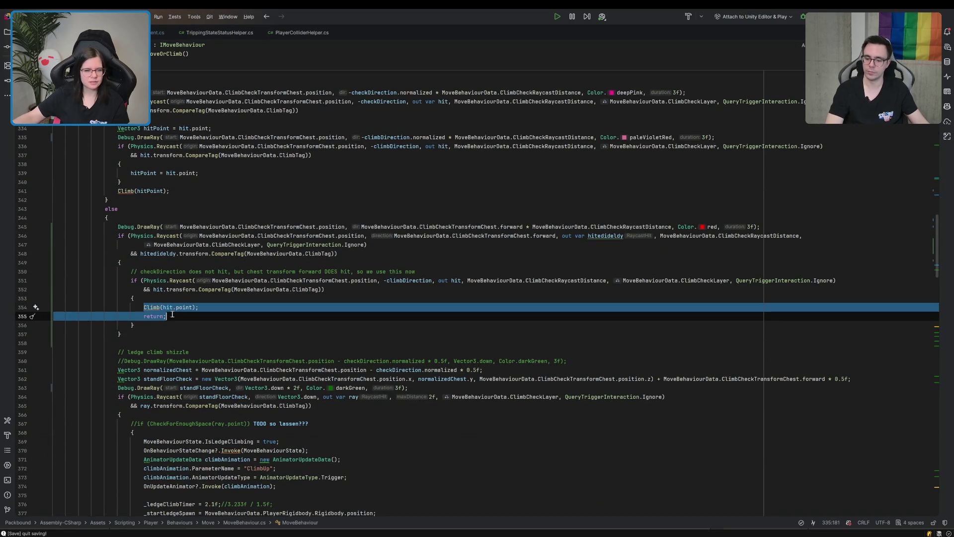
Replace the nested climbDirection raycast block with Climb(hit.point); return;
key("BackSpace")
left_click_drag(132, 271, 143, 314)
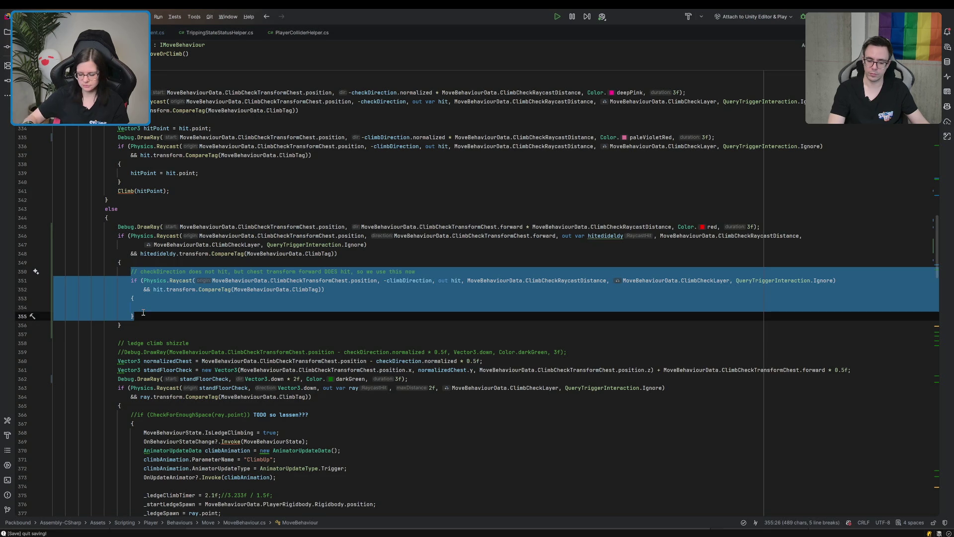
key("BackSpace")
key("ctrl+v")
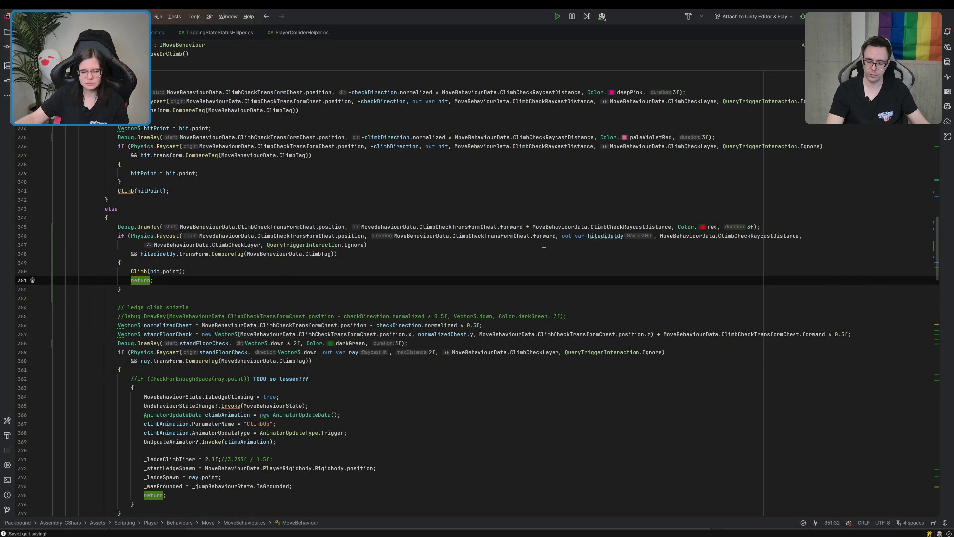
Rename hit to hitedideldy inside the new Climb call
double_click(604, 236)
key("ctrl+c")
double_click(154, 271)
key("ctrl+v")
Review the remaining hit usages near line 336, then go to Unity so the scripts recompile
scroll(248, 279, "up", 5)
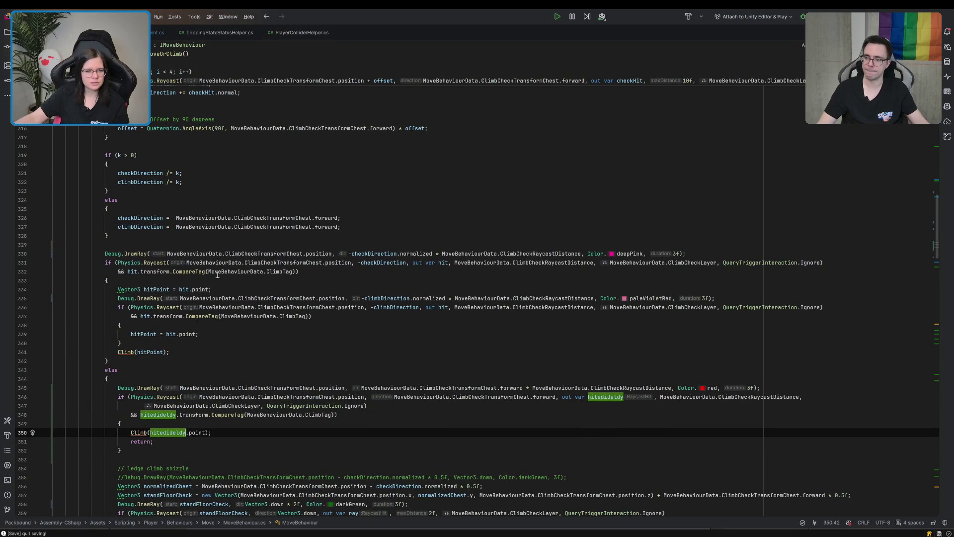
left_click(443, 264)
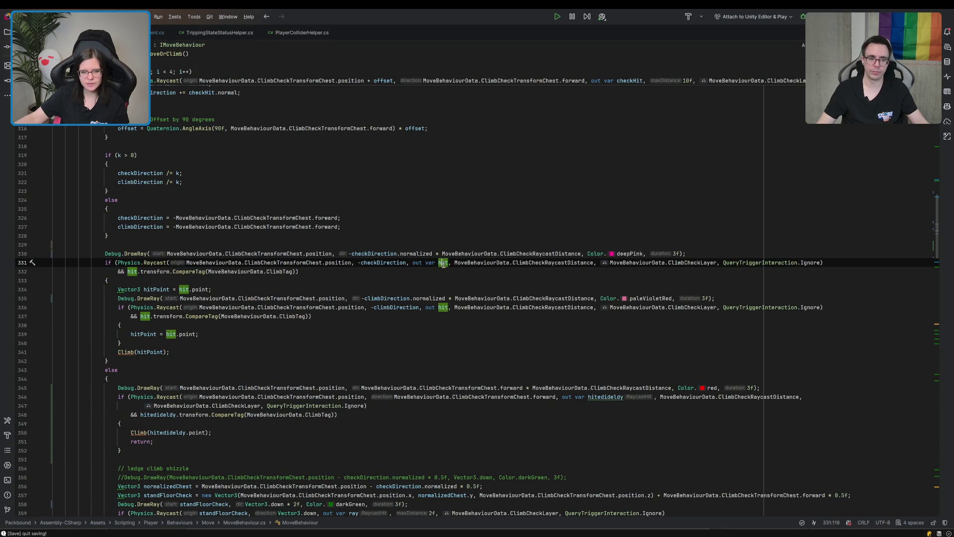
left_click(440, 308)
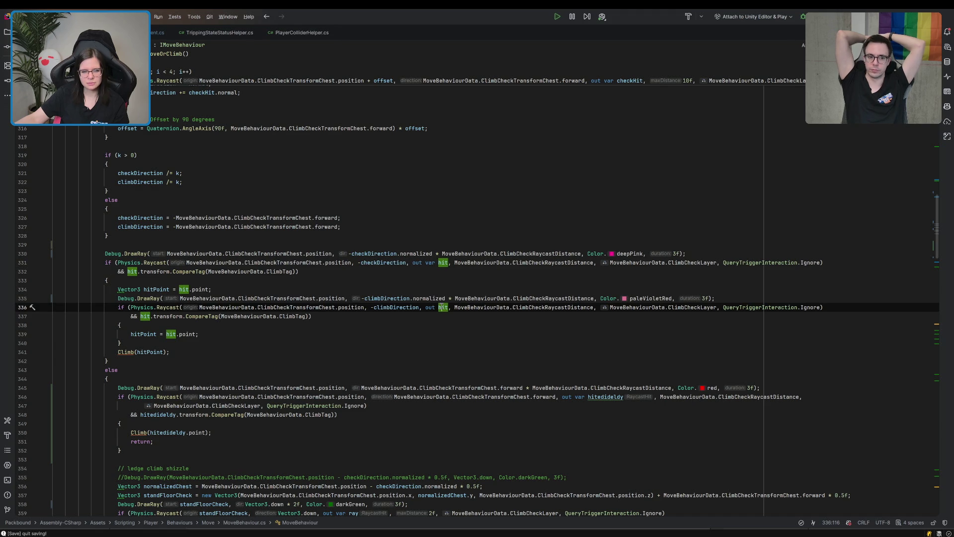
scroll(375, 306, "down", 5)
left_click(375, 307)
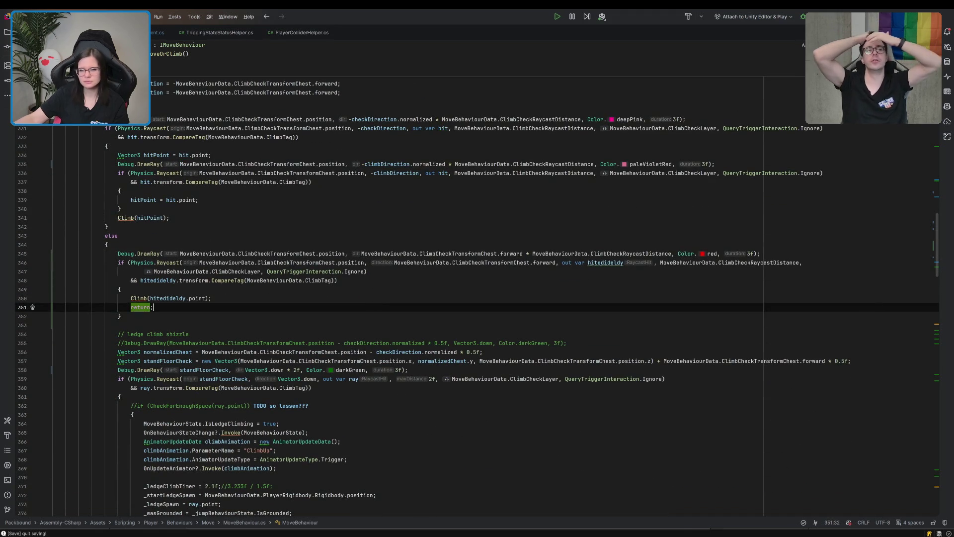
key("alt+Tab")
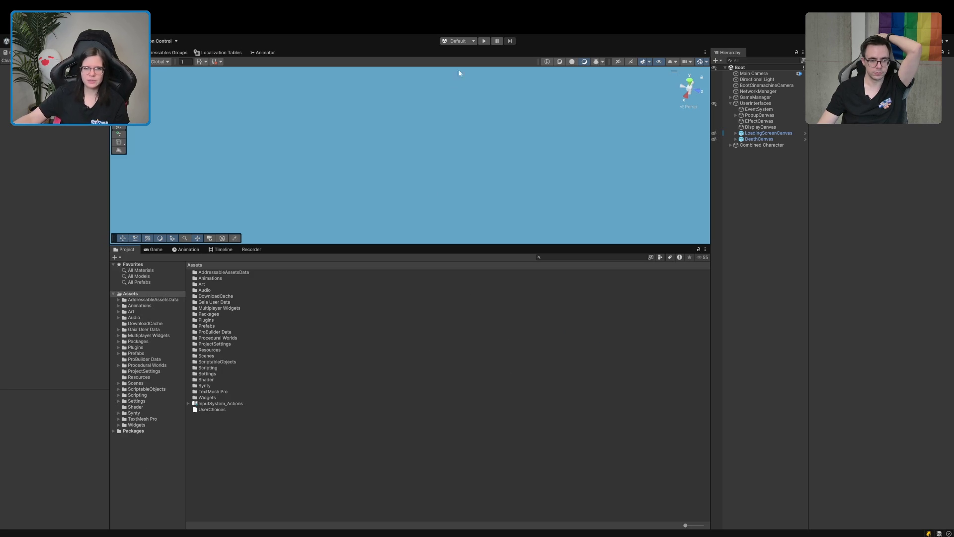
Start play mode and launch a single-player game from the main menu
left_click(484, 42)
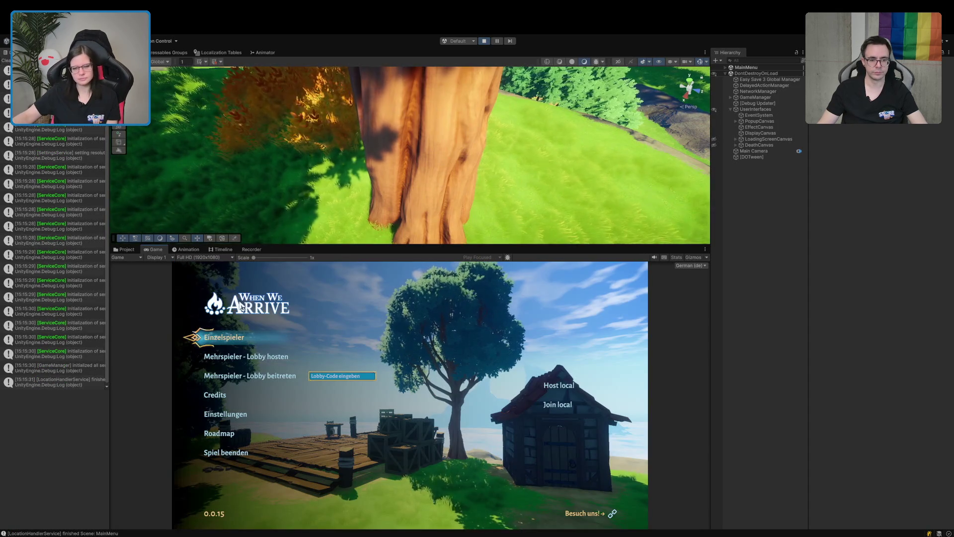
left_click(224, 338)
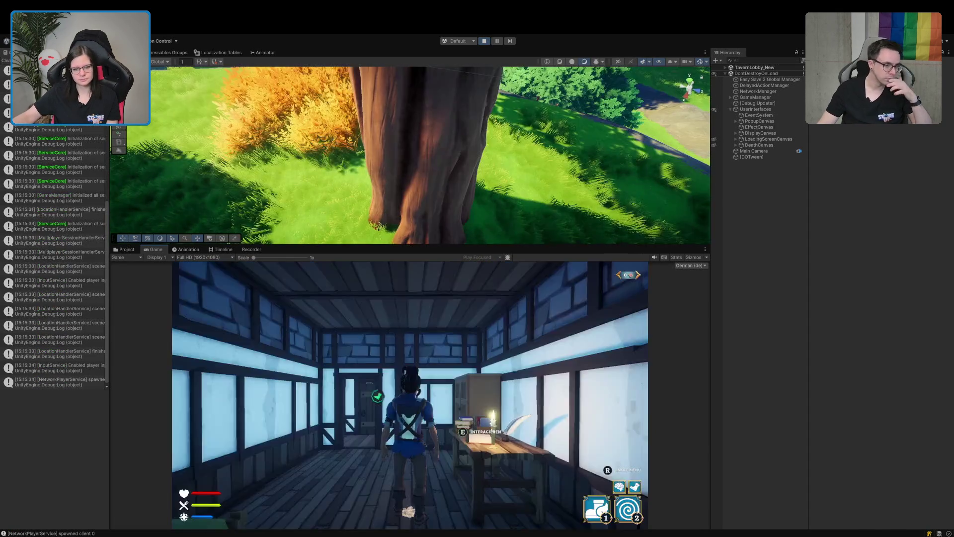
Walk through the tavern and the portal to the grid test area, then climb a white wall
key("w")
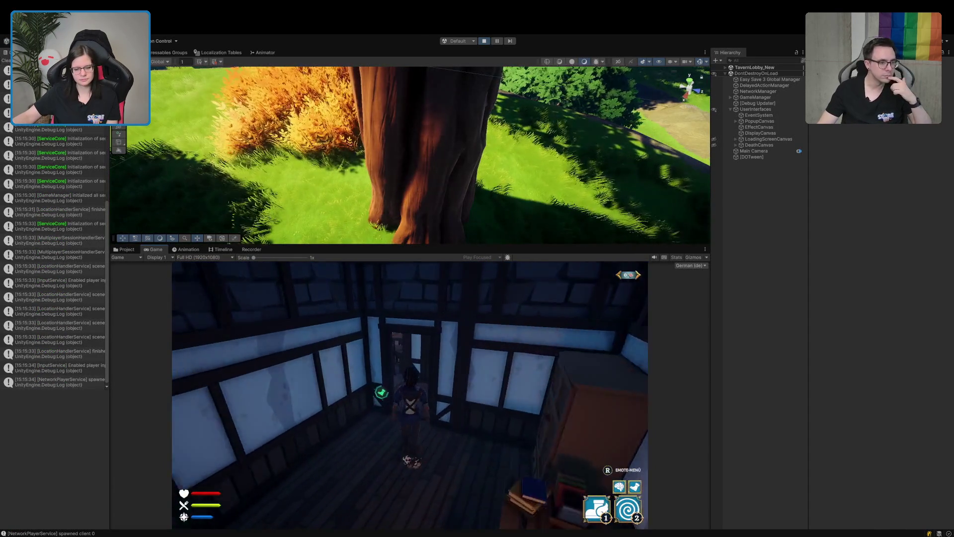
key("w")
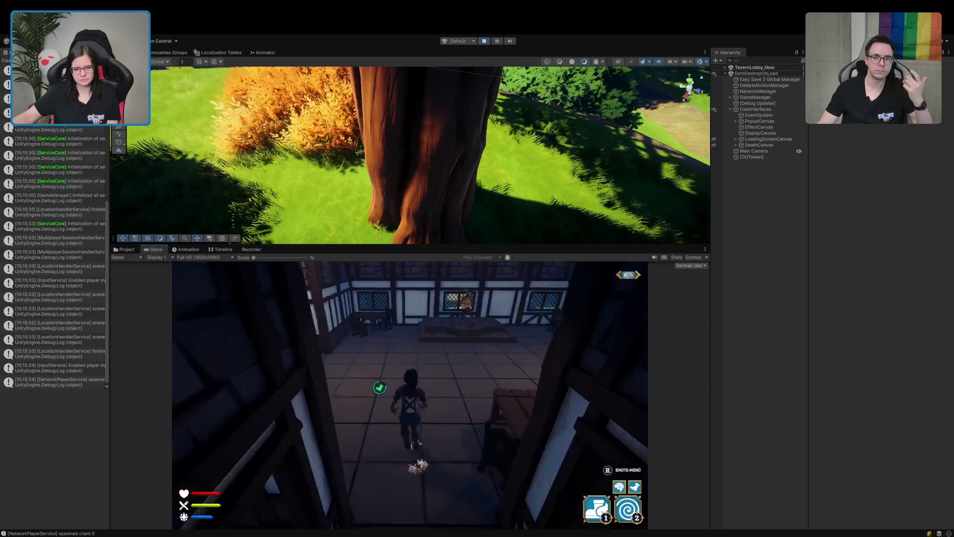
key("w")
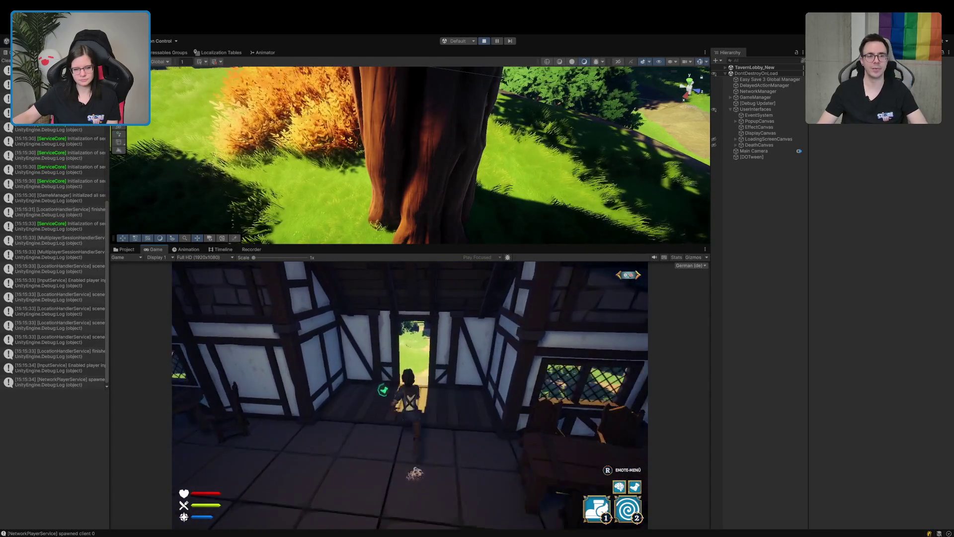
key("space")
key("w")
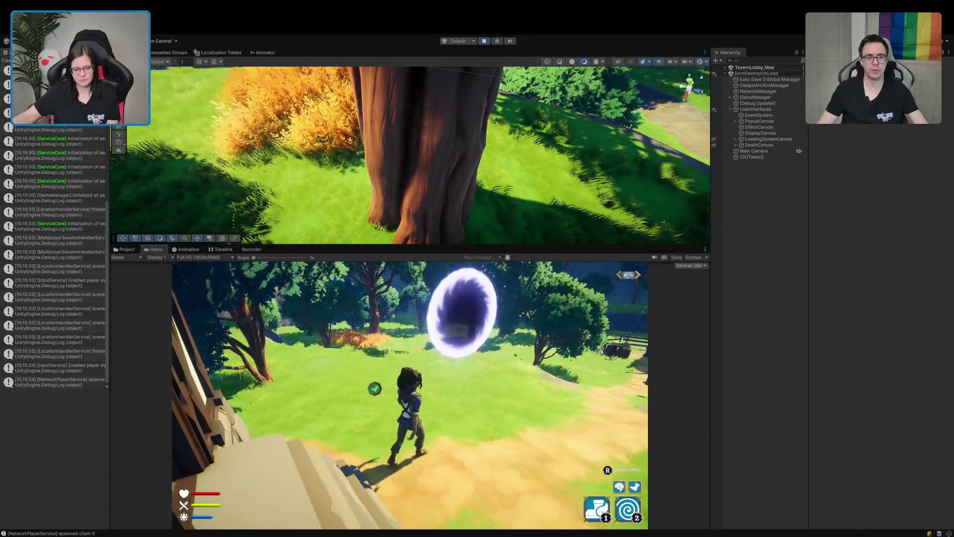
key("w")
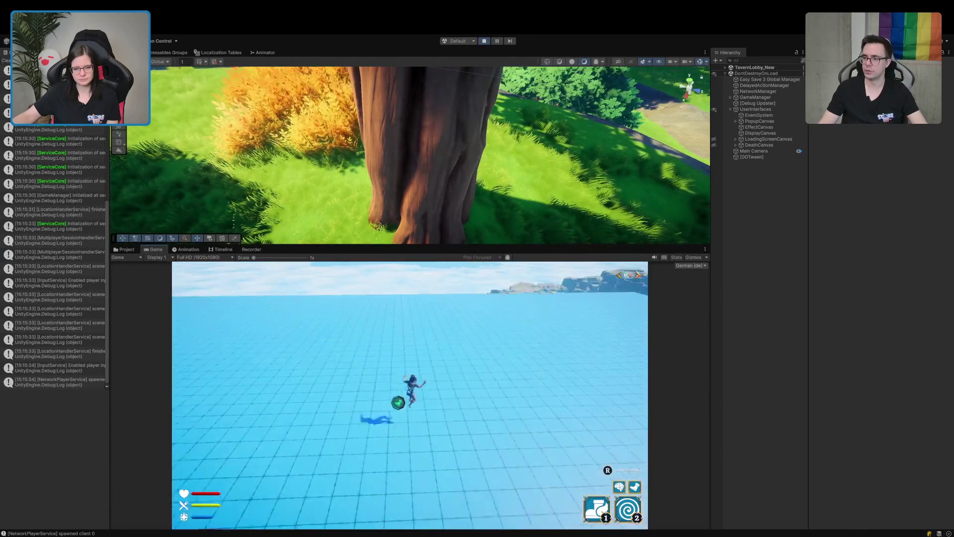
key("w")
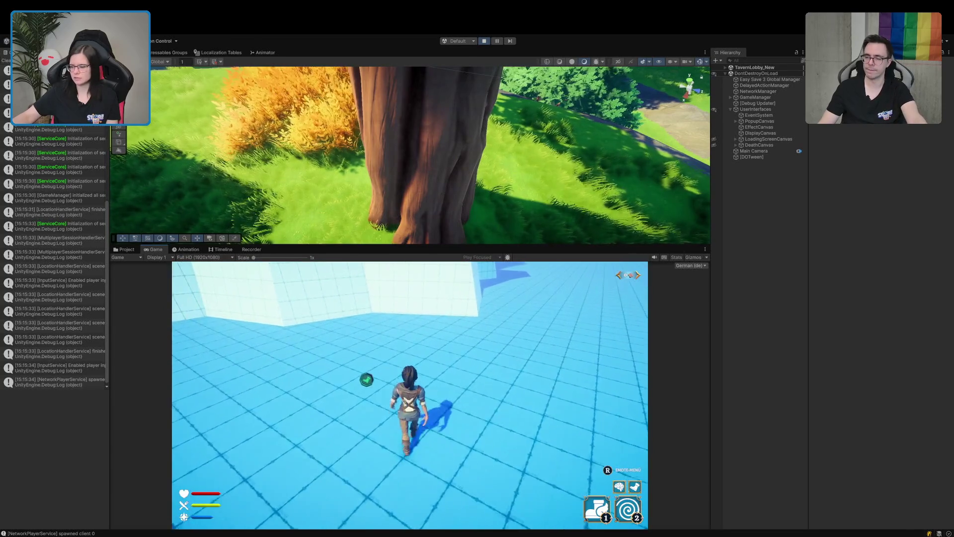
key("w")
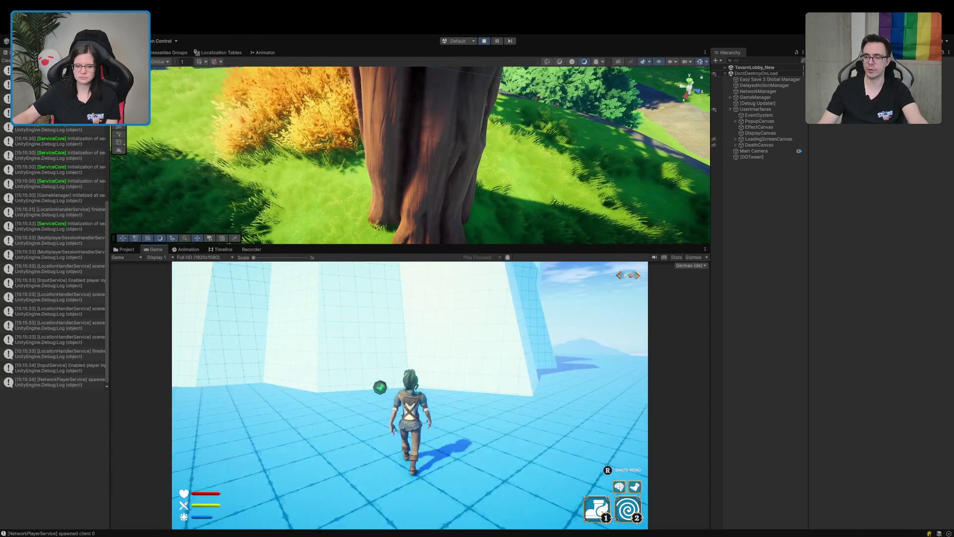
key("w")
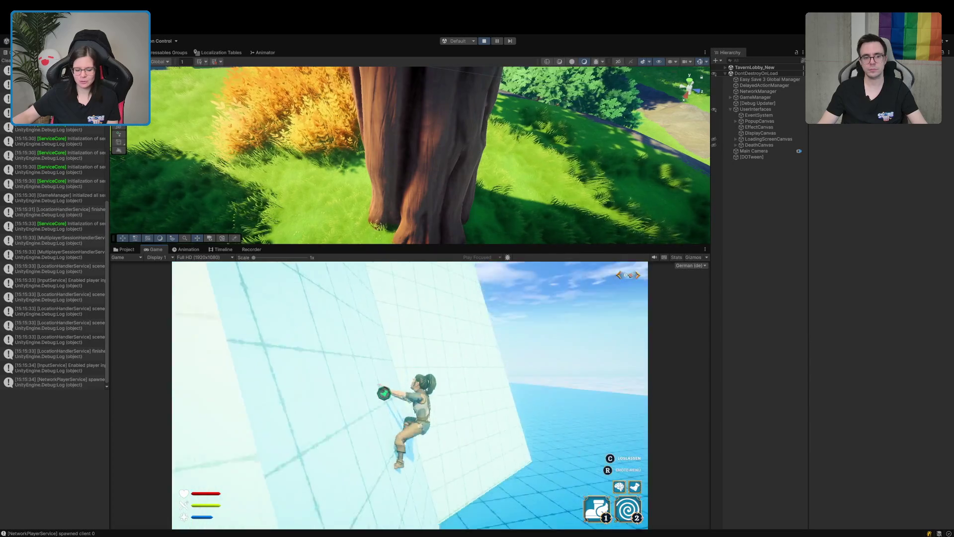
key("w")
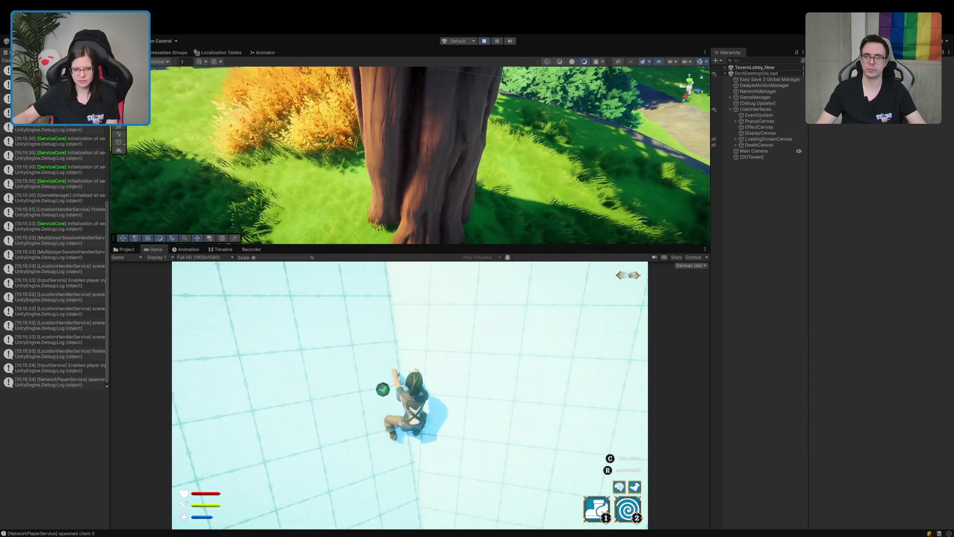
Move the climbing character along the white wall until it drops off and respawns in the tavern
key("w")
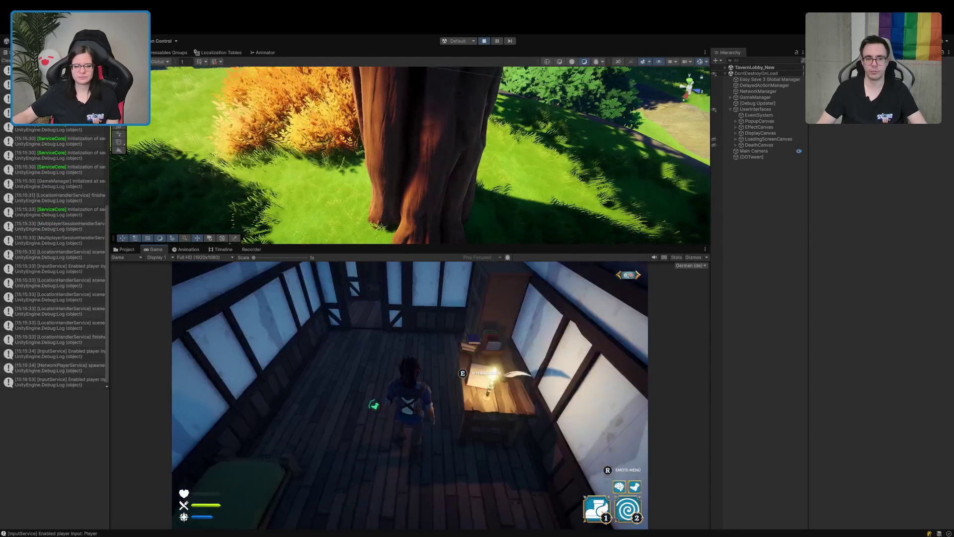
Walk from the desk out through the doorway and past the green portal along the path
key("w")
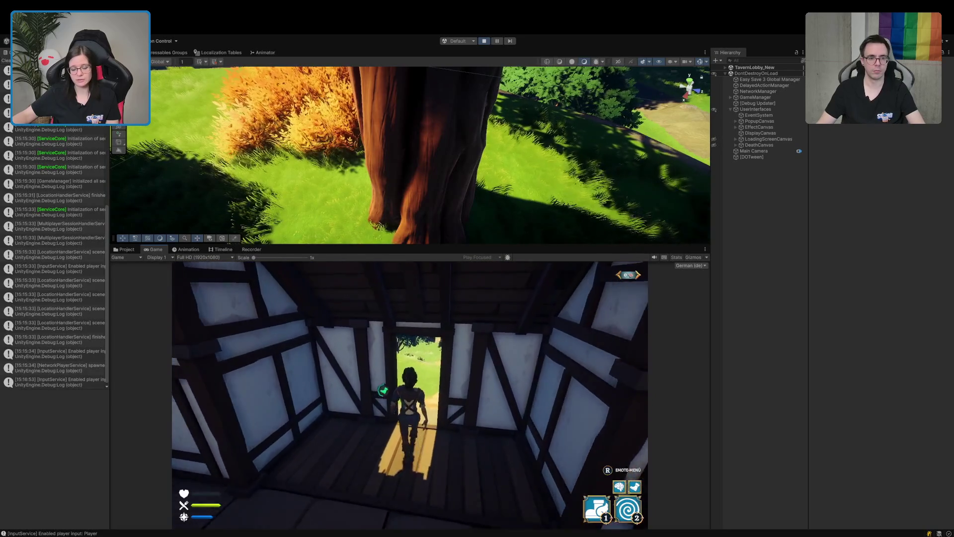
key("w")
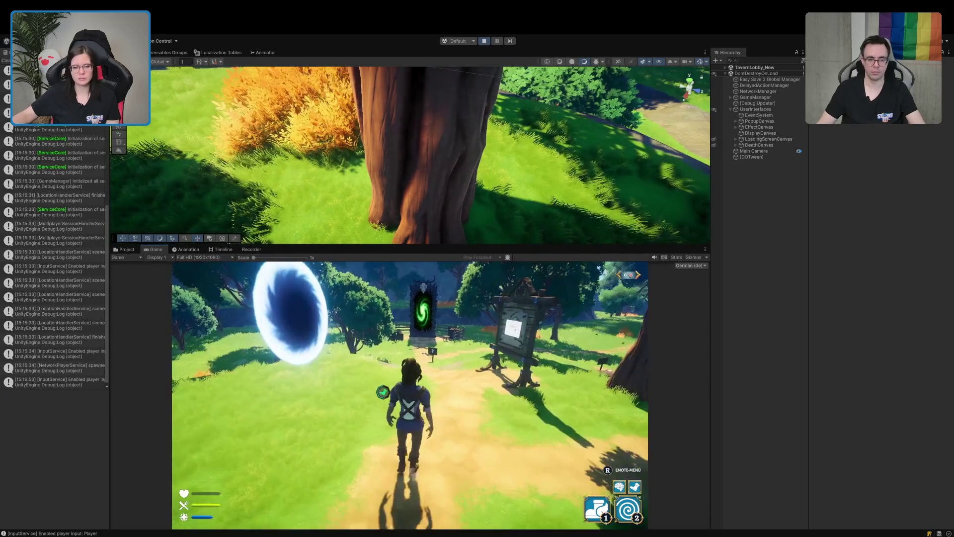
key("w")
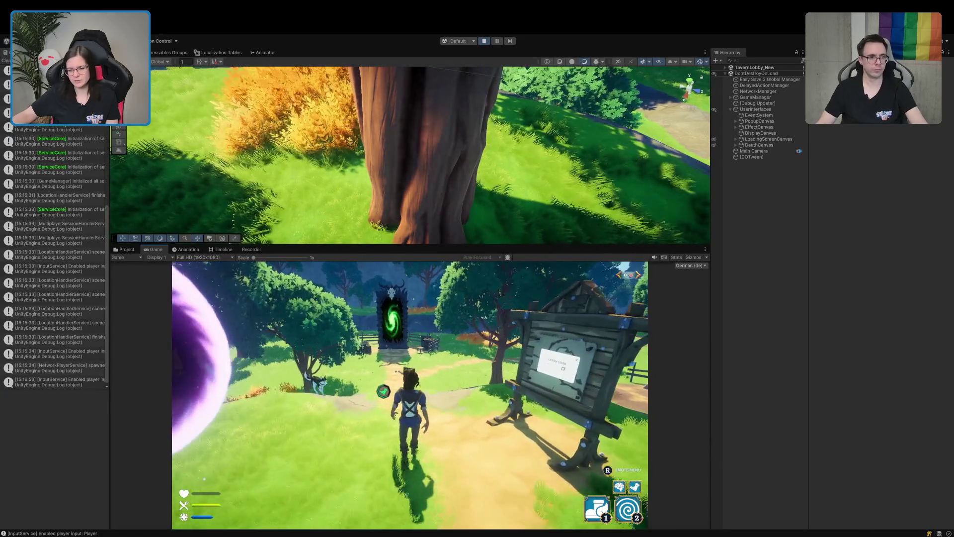
key("w")
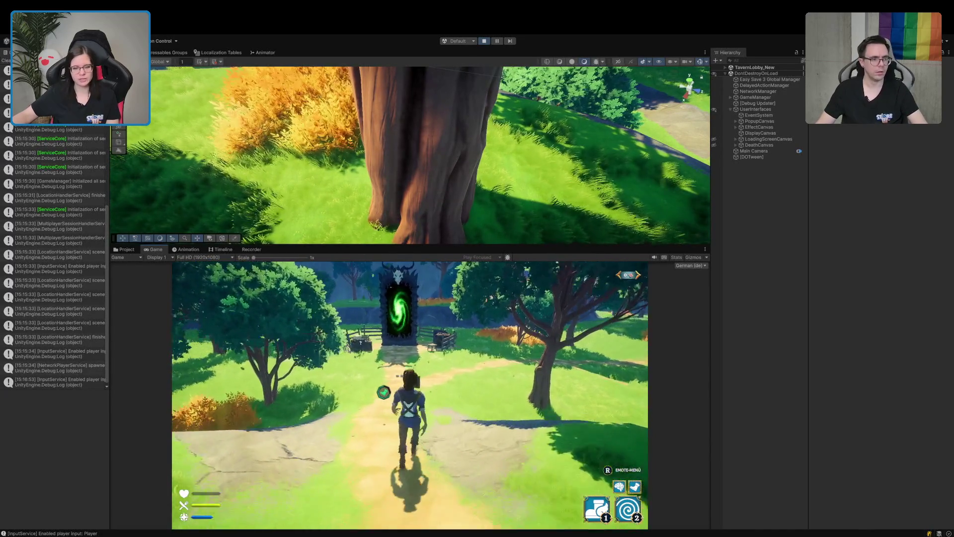
key("w")
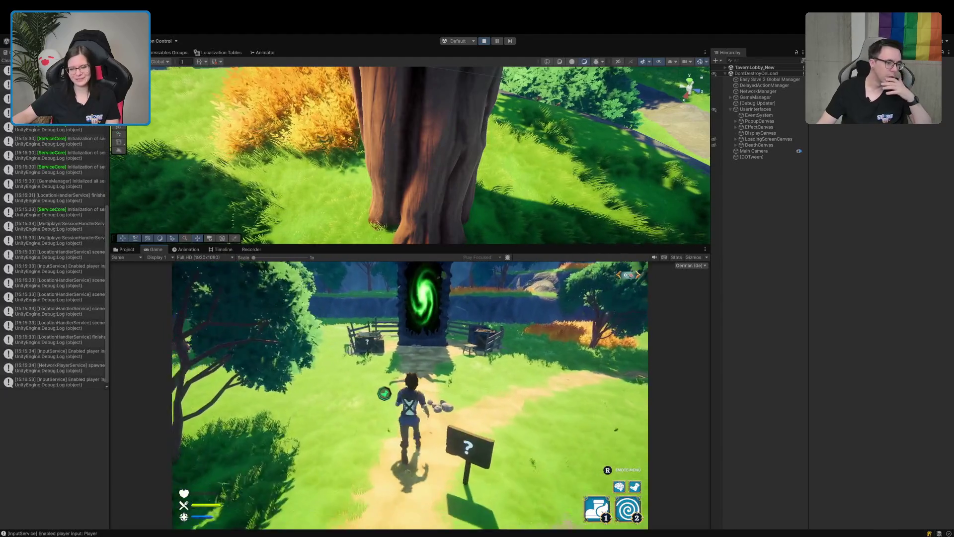
key("w")
key("d")
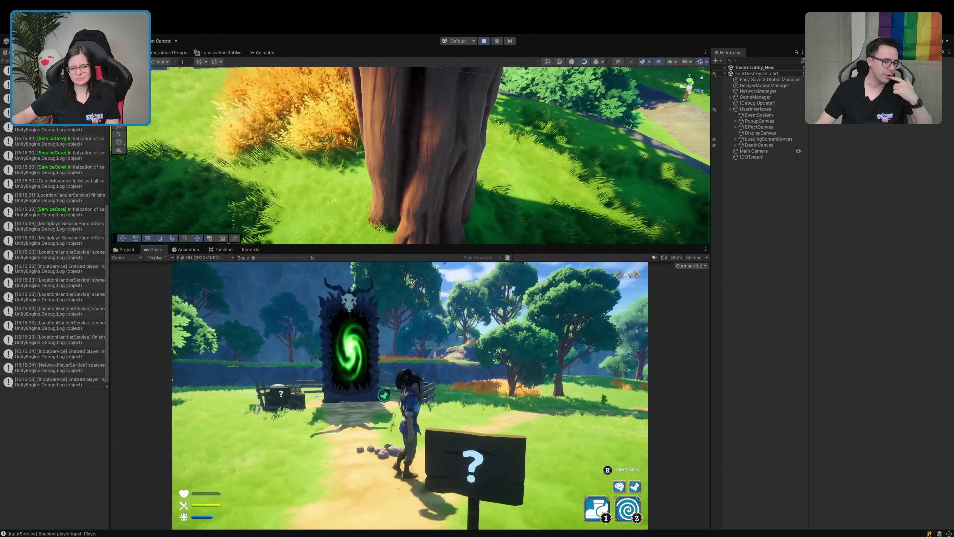
key("w")
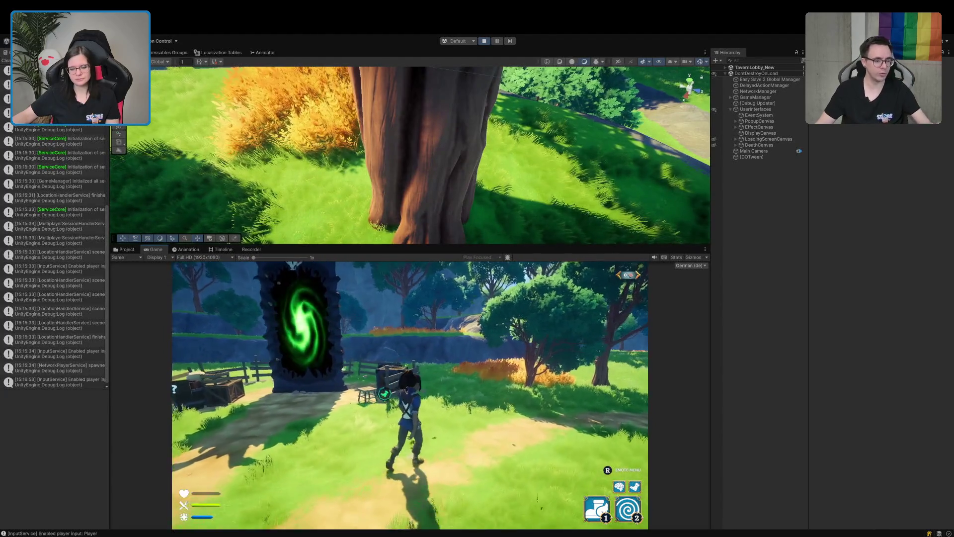
key("w")
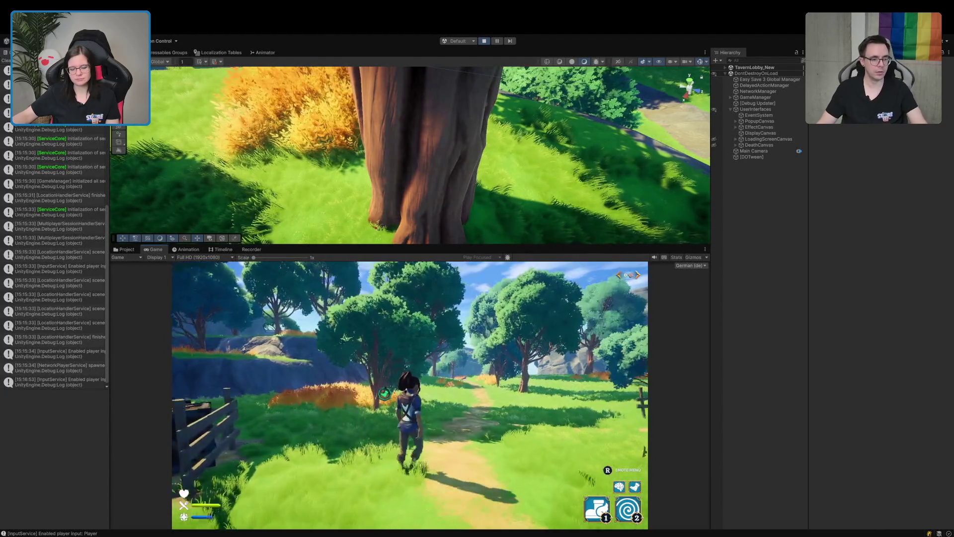
key("w")
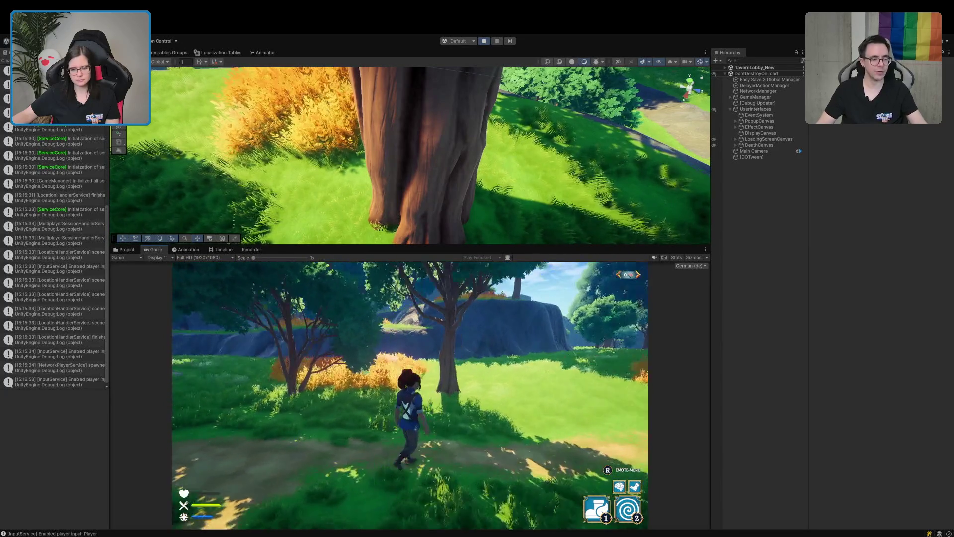
Run into the tree ahead, climb its trunk, then let go with C
key("w")
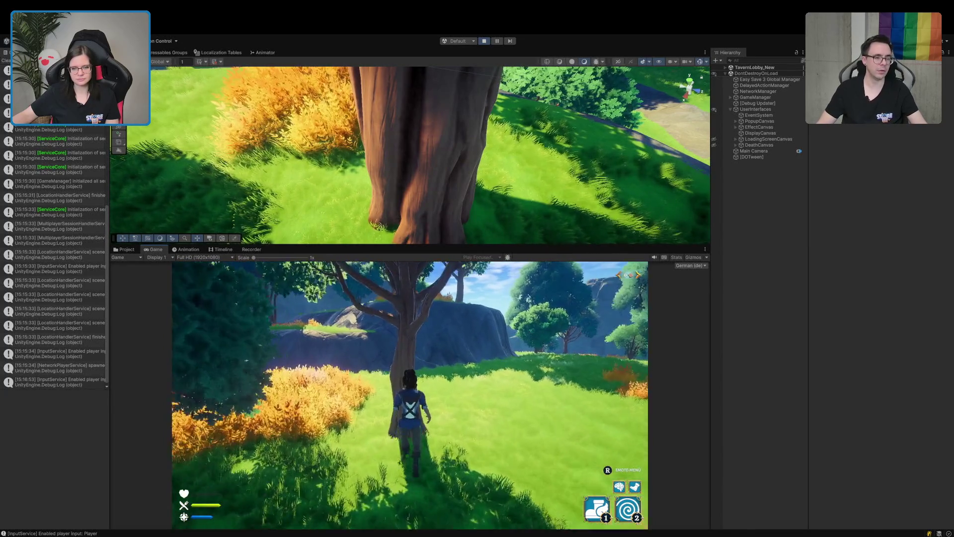
key("w")
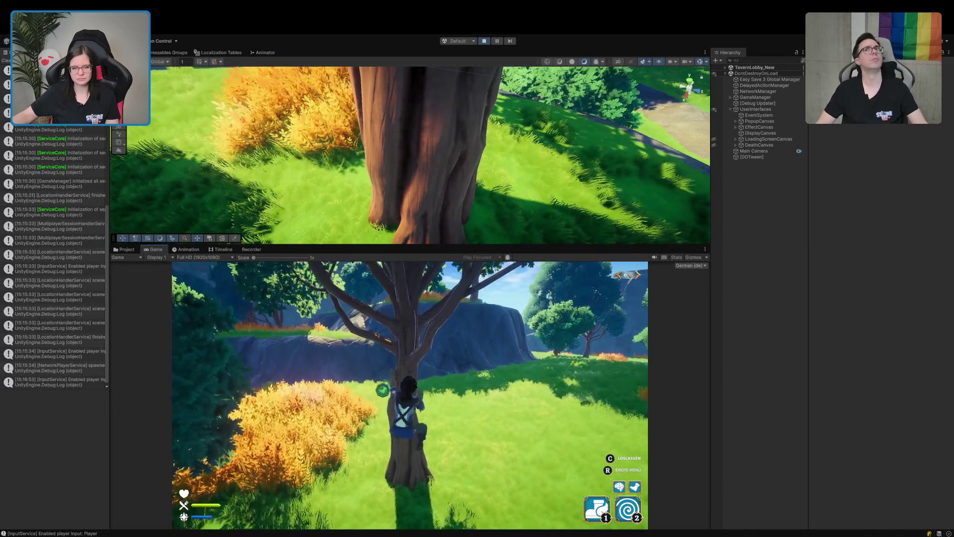
key("w")
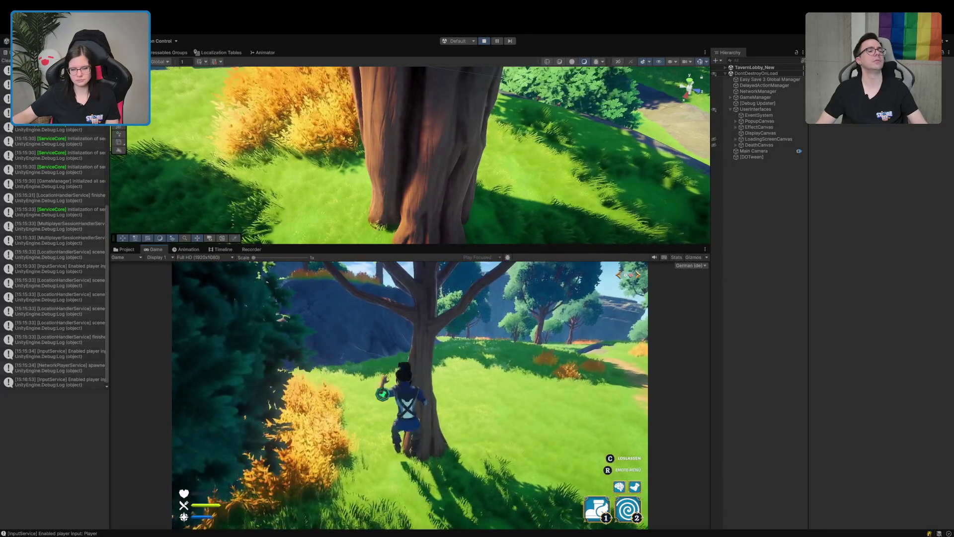
key("a")
key("c")
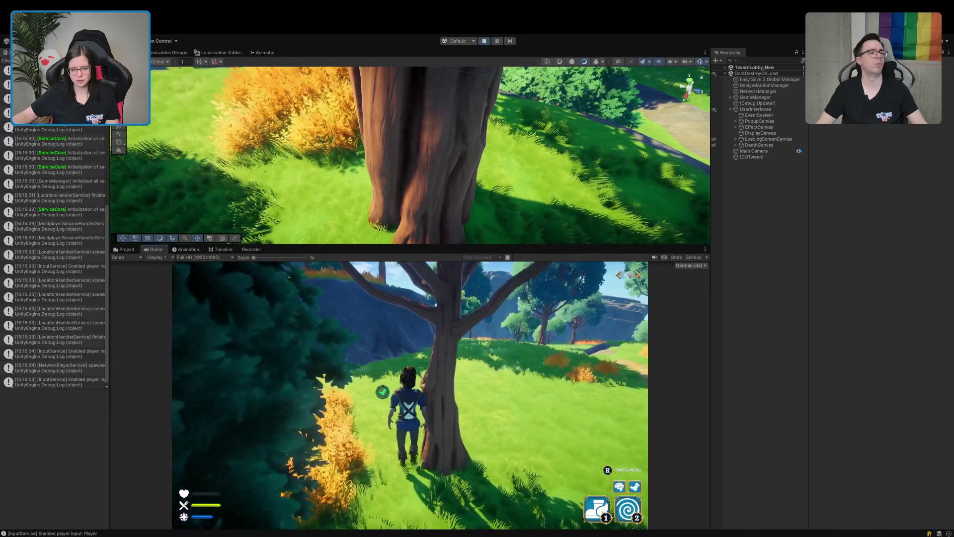
Walk across the meadow to the next tree and climb its trunk
key("a")
key("w")
key("d")
key("w")
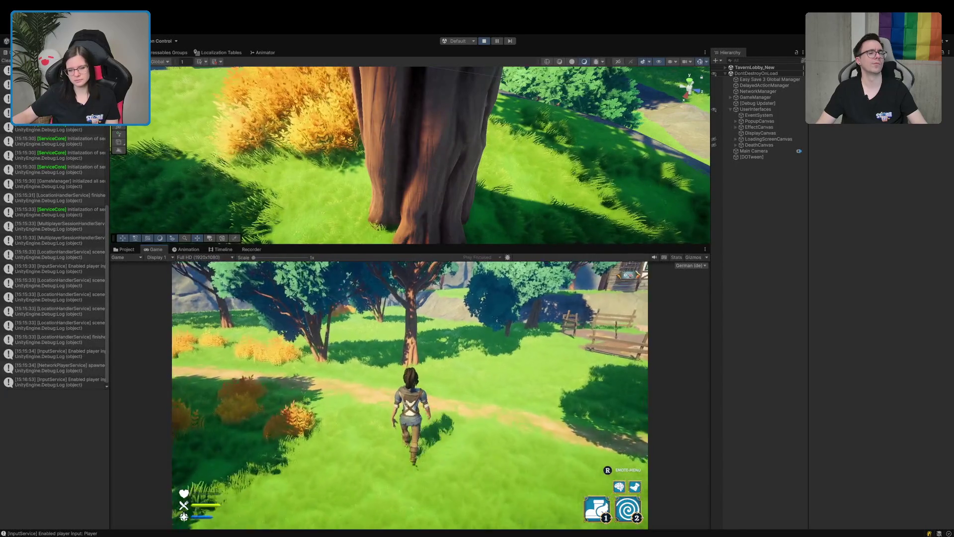
key("w")
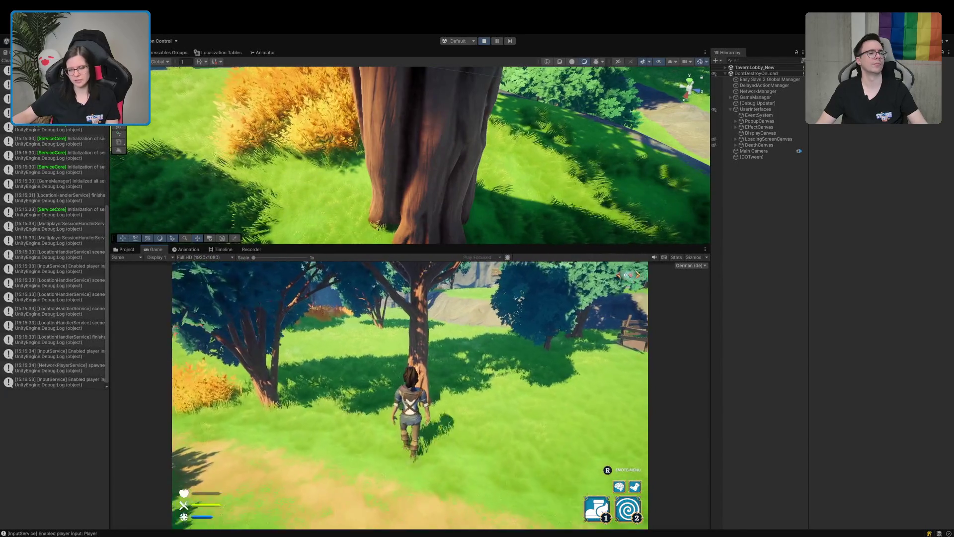
key("w")
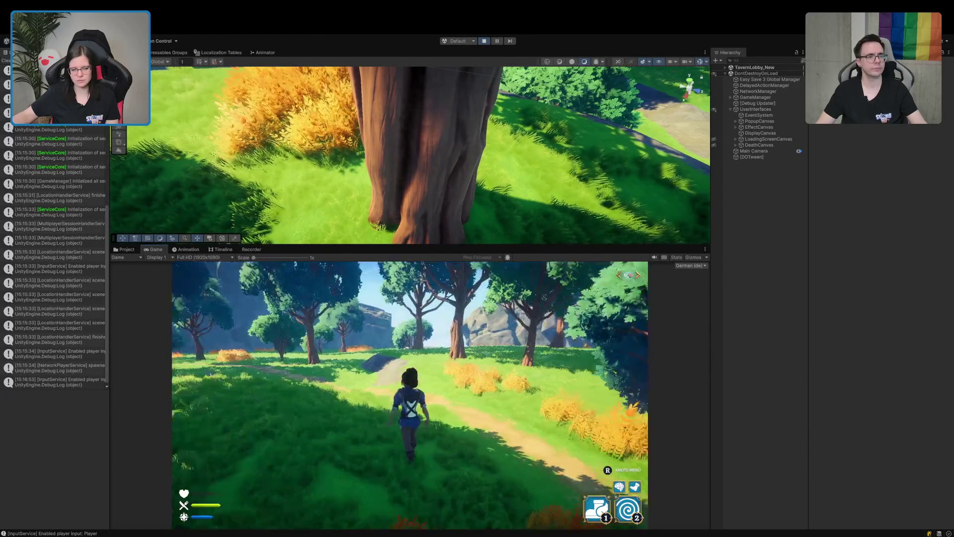
Walk into a tree, circle the trunk while clinging, and climb higher
key("w")
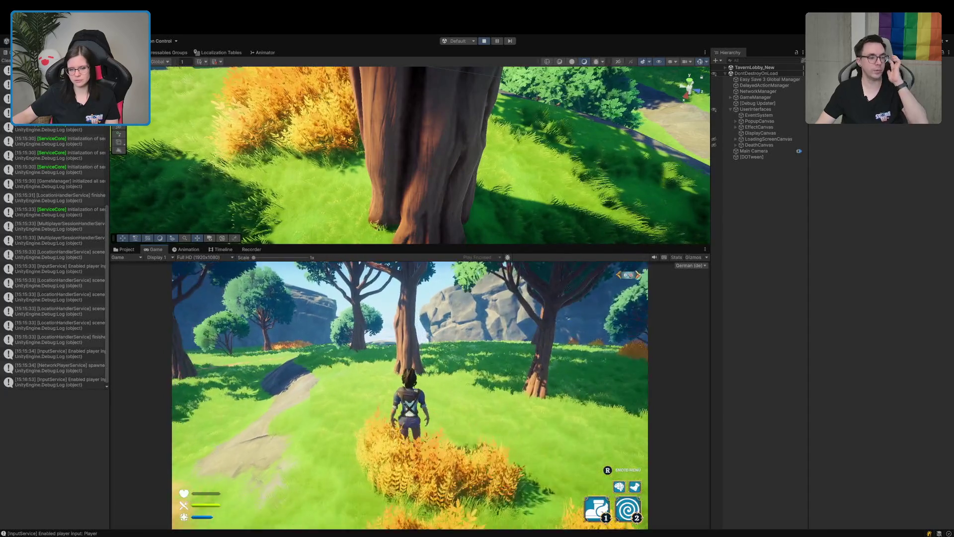
key("w")
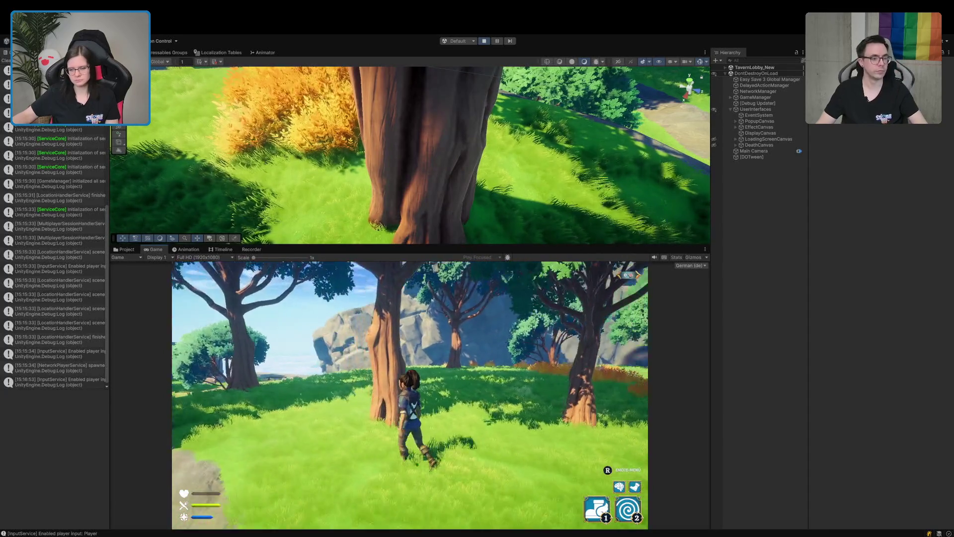
key("a")
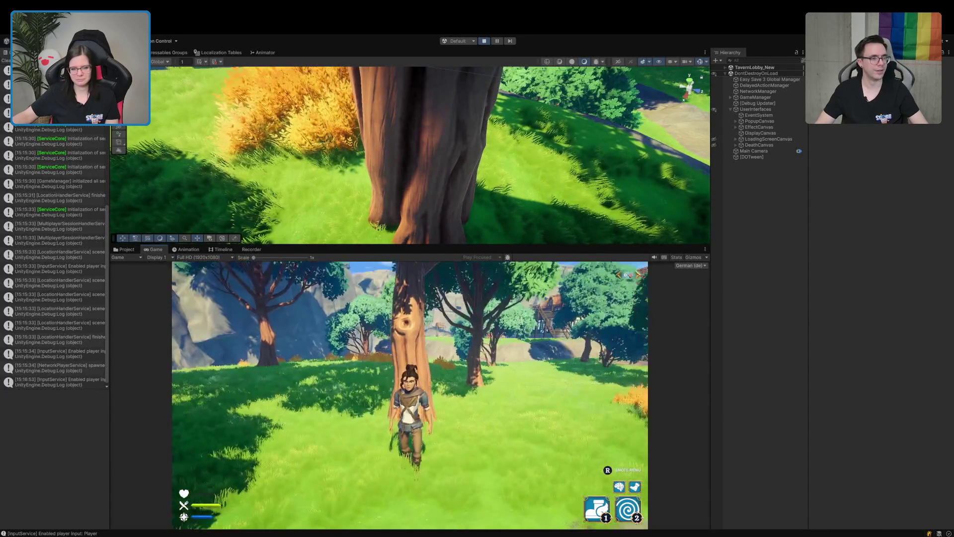
key("w")
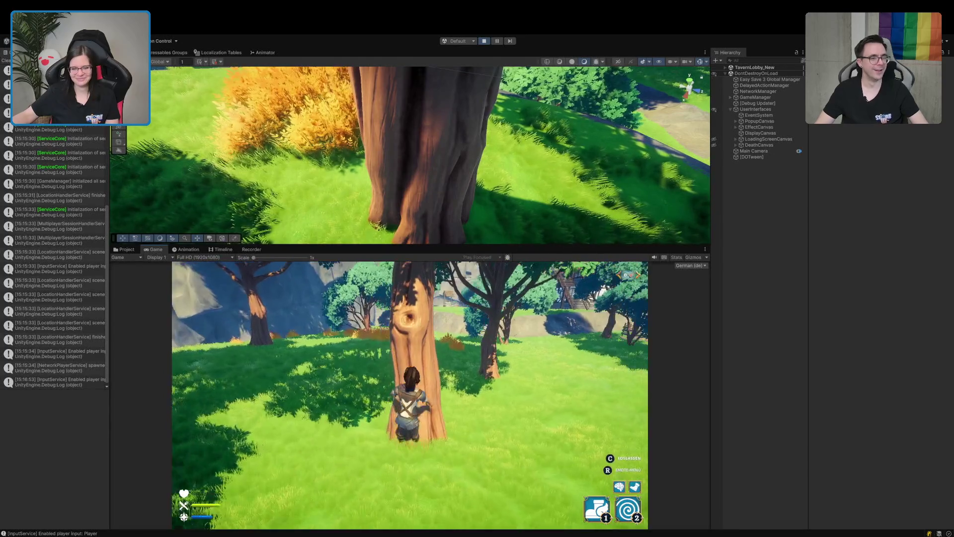
key("w")
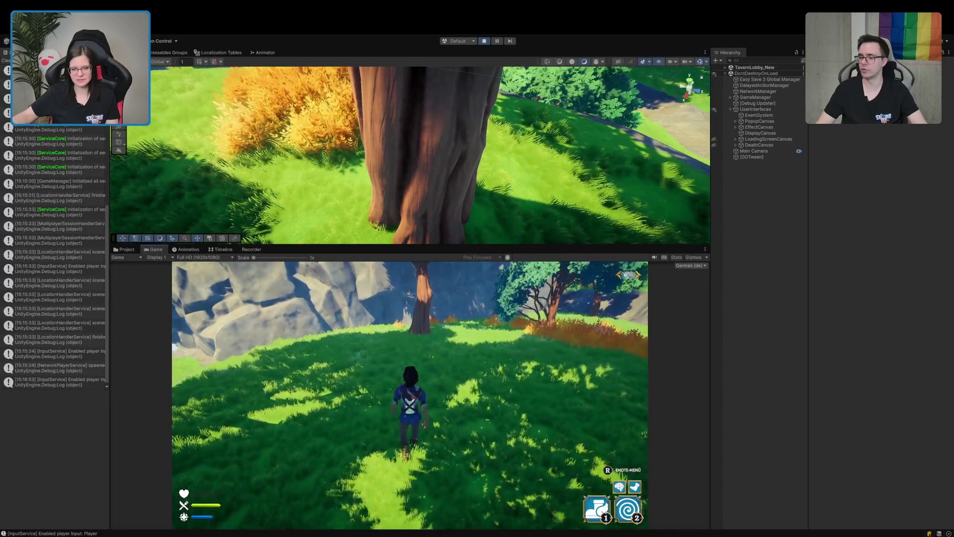
Run off into the forest and climb another tree trunk up toward its branches
key("w")
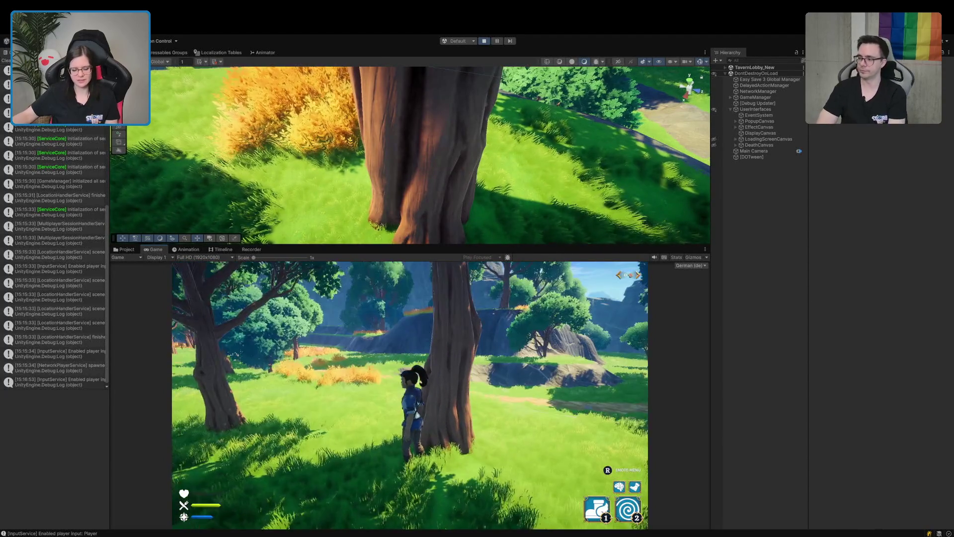
key("s")
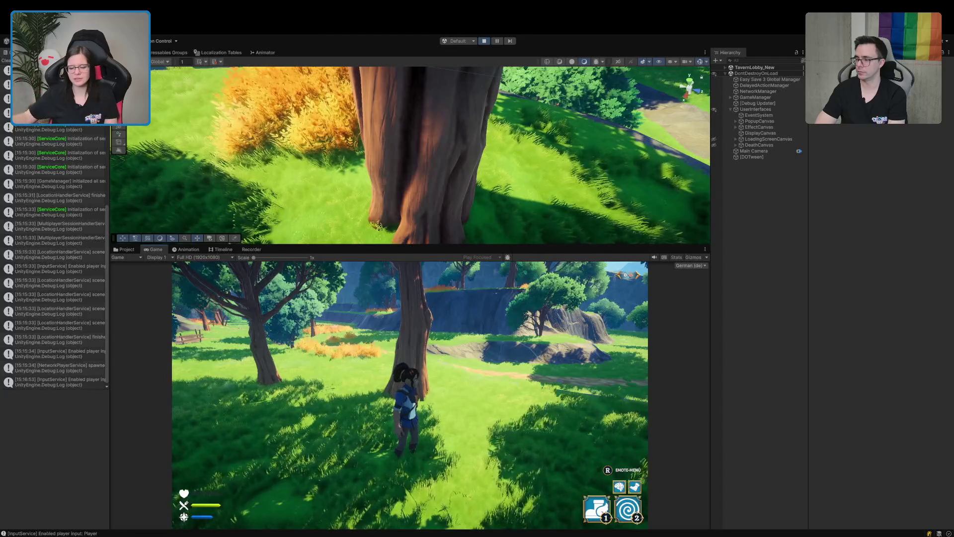
key("w")
key("w")
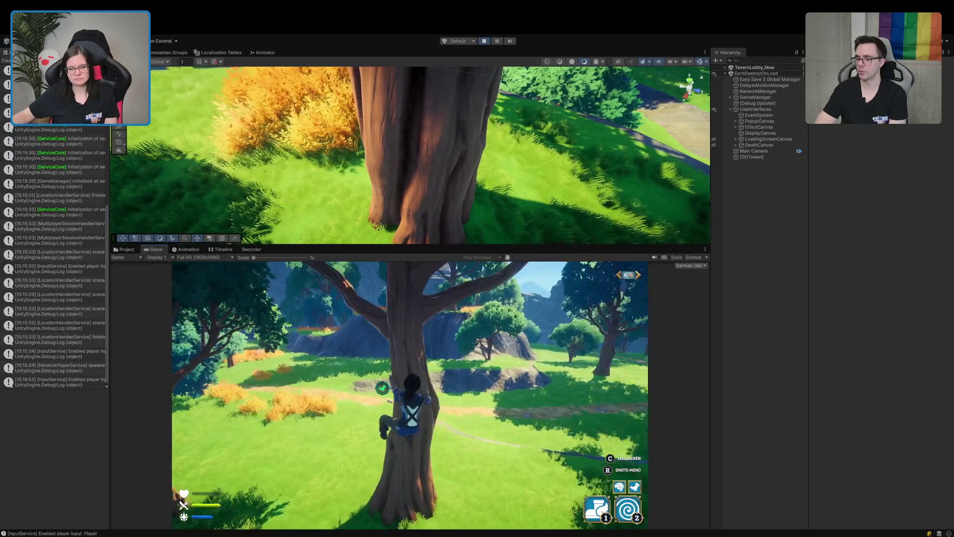
key("w")
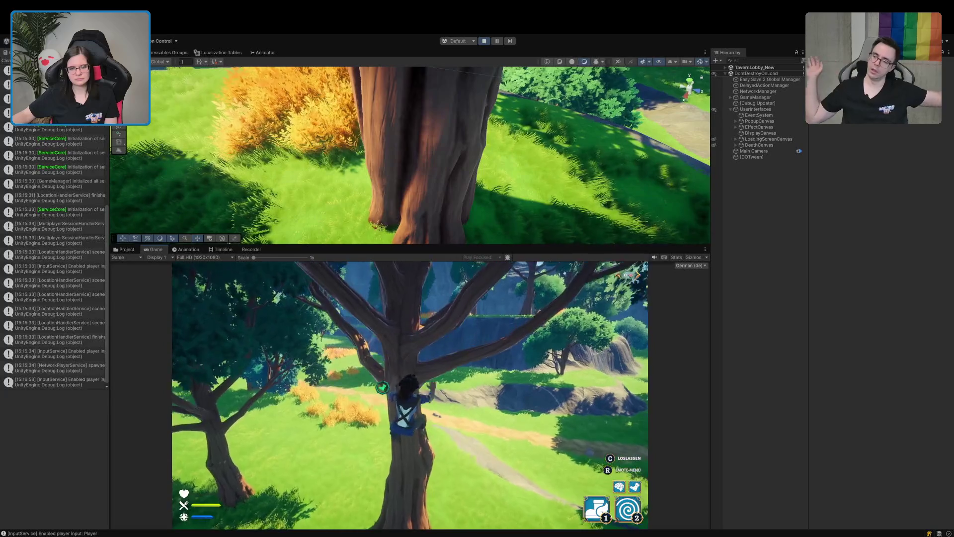